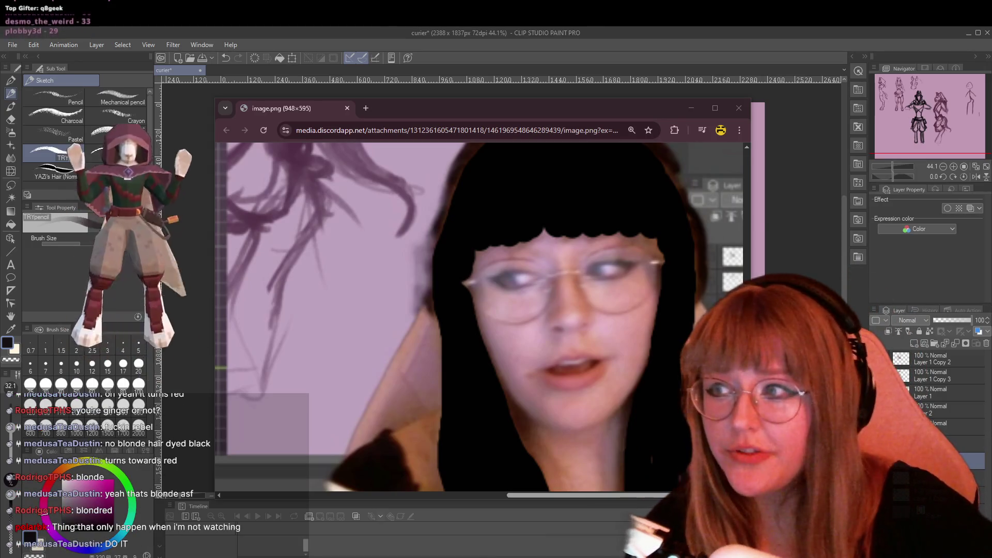
Zoom into the enlarged reference screenshot in Chrome to inspect it, then close it
{"action": "scroll", "coordinate": [529, 264], "scroll_direction": "up", "scroll_amount": 2}
{"action": "scroll", "coordinate": [529, 264], "scroll_direction": "up", "scroll_amount": 2}
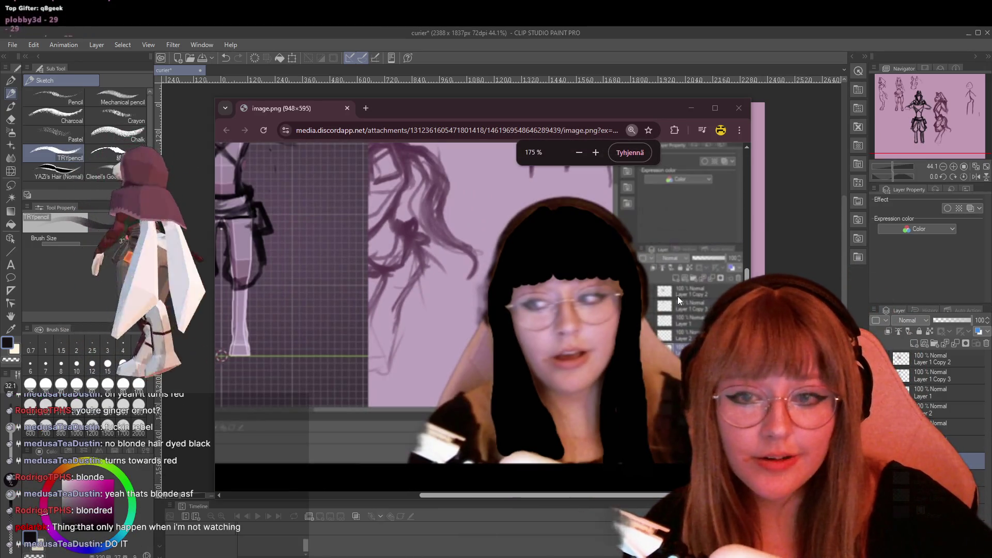
{"action": "scroll", "coordinate": [677, 296], "scroll_direction": "down", "scroll_amount": 1}
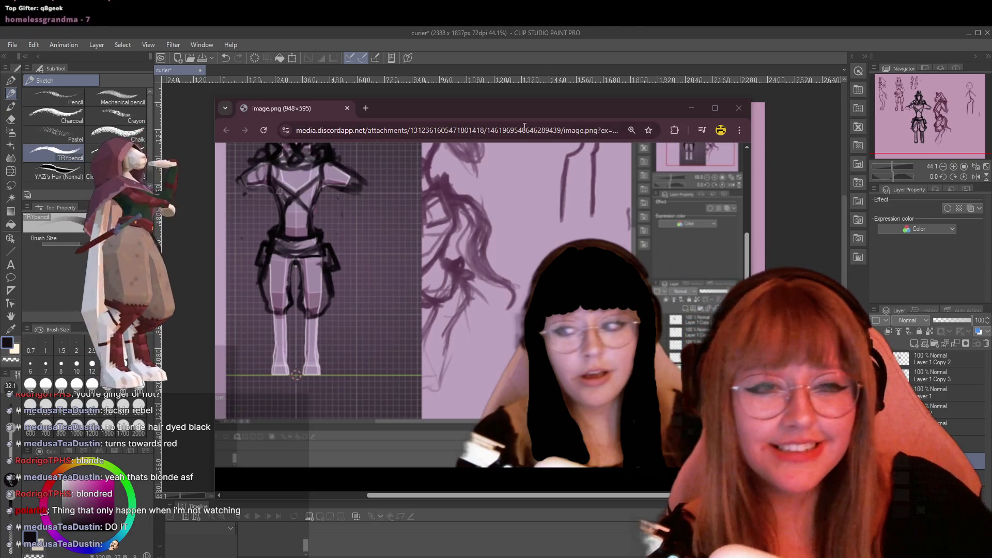
{"action": "left_click", "coordinate": [738, 108]}
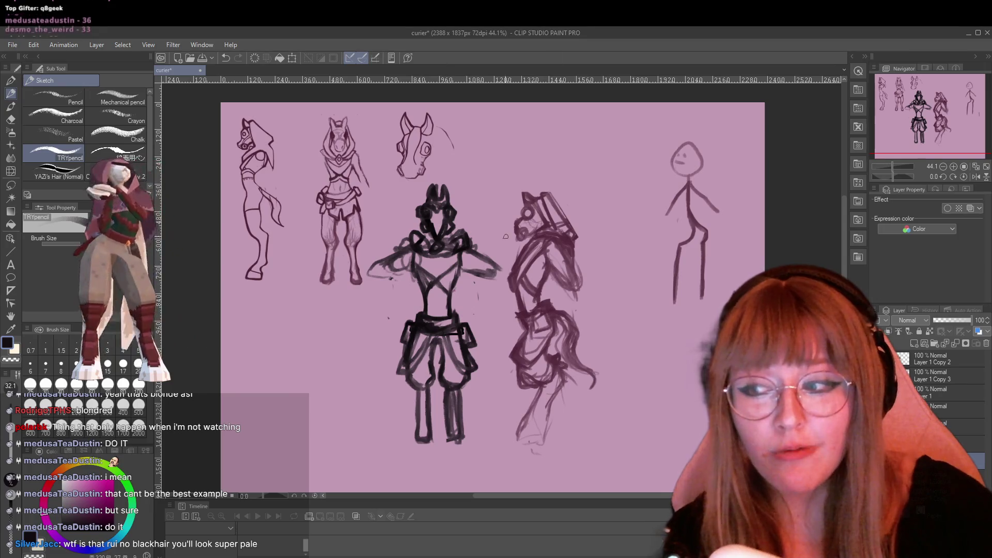
Zoom the sketch canvas in to 88.7%
{"action": "scroll", "coordinate": [452, 279], "scroll_direction": "up", "scroll_amount": 1}
{"action": "scroll", "coordinate": [450, 279], "scroll_direction": "up", "scroll_amount": 1}
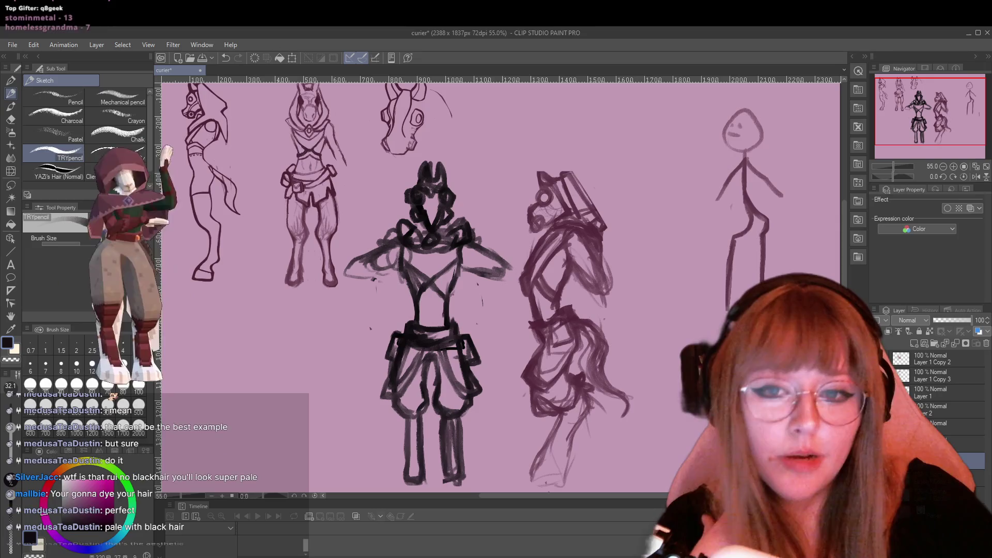
{"action": "scroll", "coordinate": [453, 329], "scroll_direction": "up", "scroll_amount": 1}
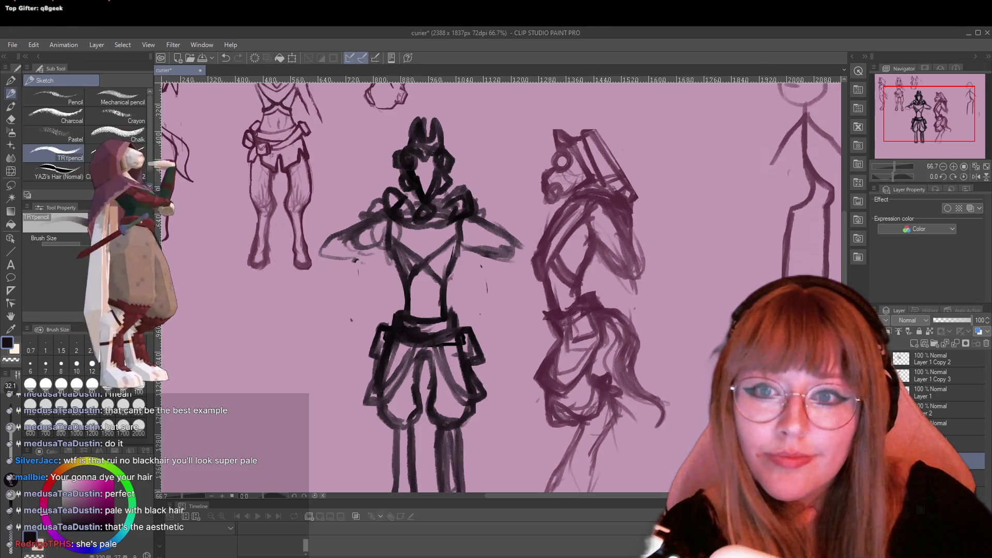
{"action": "scroll", "coordinate": [489, 125], "scroll_direction": "up", "scroll_amount": 1}
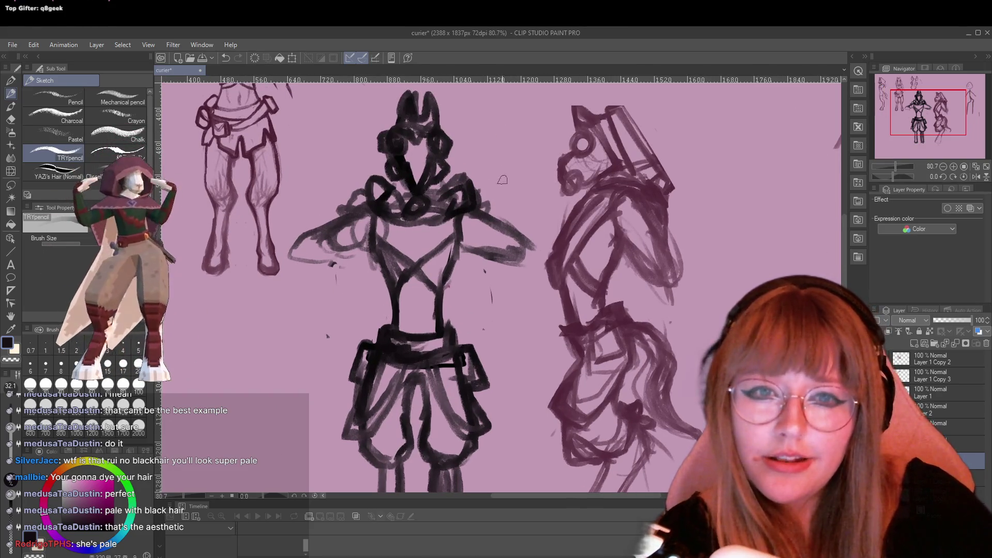
{"action": "scroll", "coordinate": [542, 211], "scroll_direction": "up", "scroll_amount": 1}
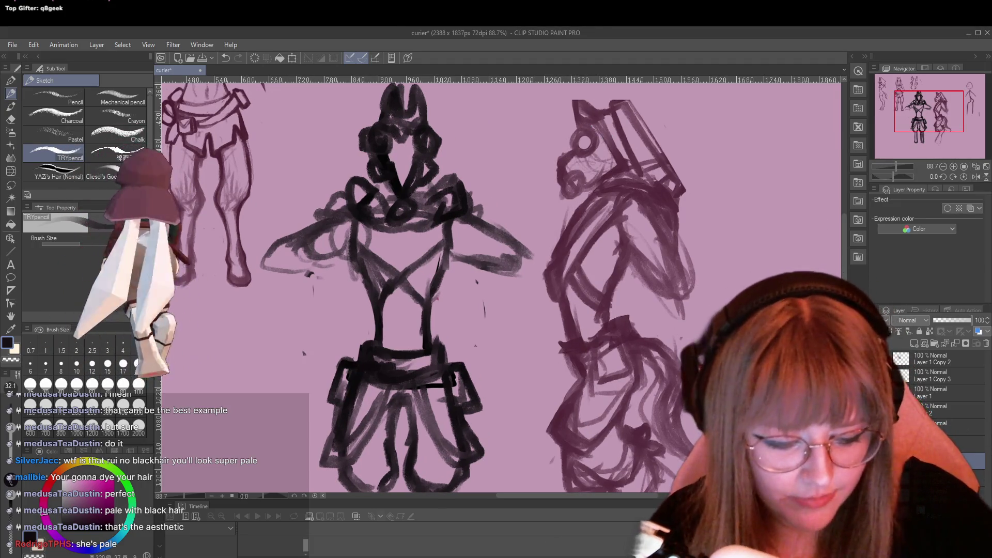
Make a different layer the active one in the Layer panel
{"action": "left_click", "coordinate": [951, 423]}
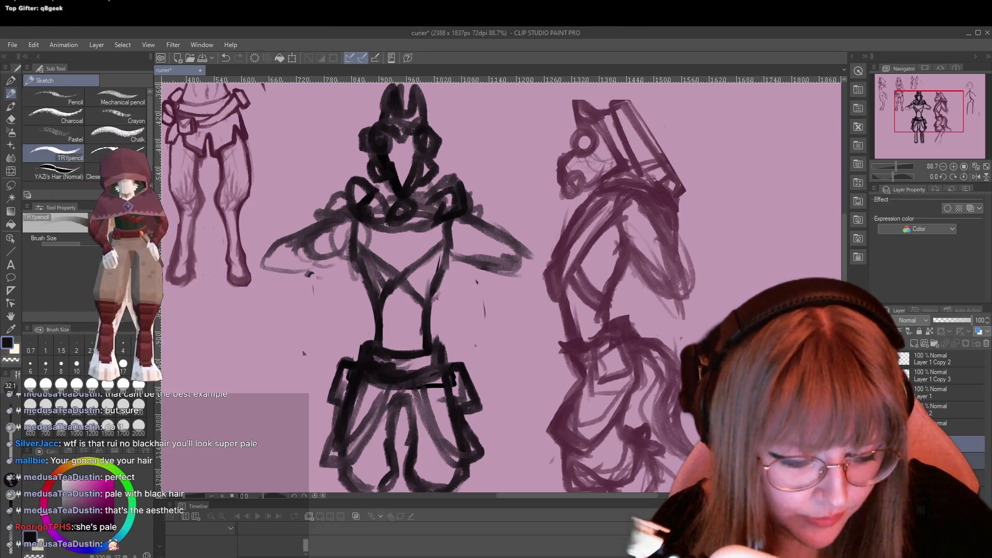
{"action": "right_click", "coordinate": [930, 457]}
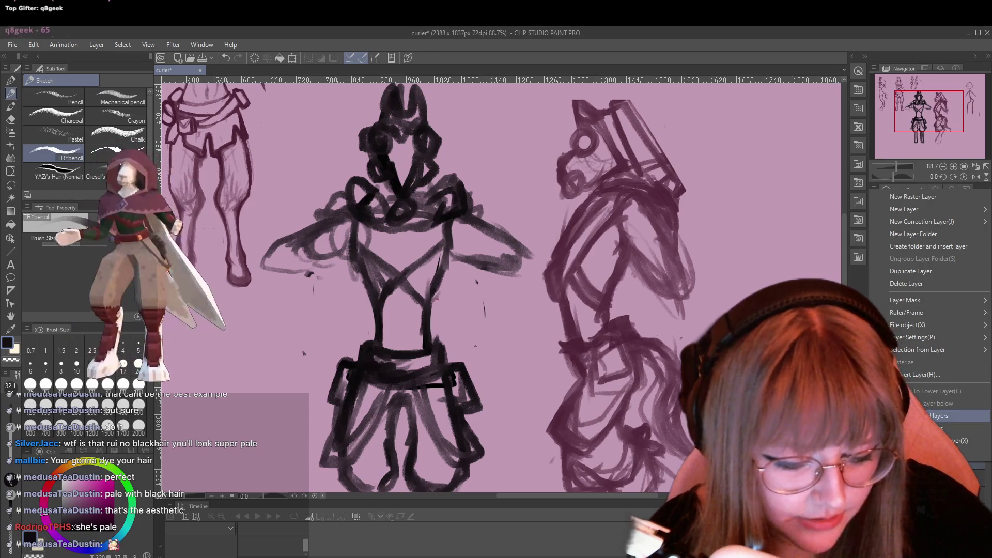
{"action": "left_click", "coordinate": [950, 428]}
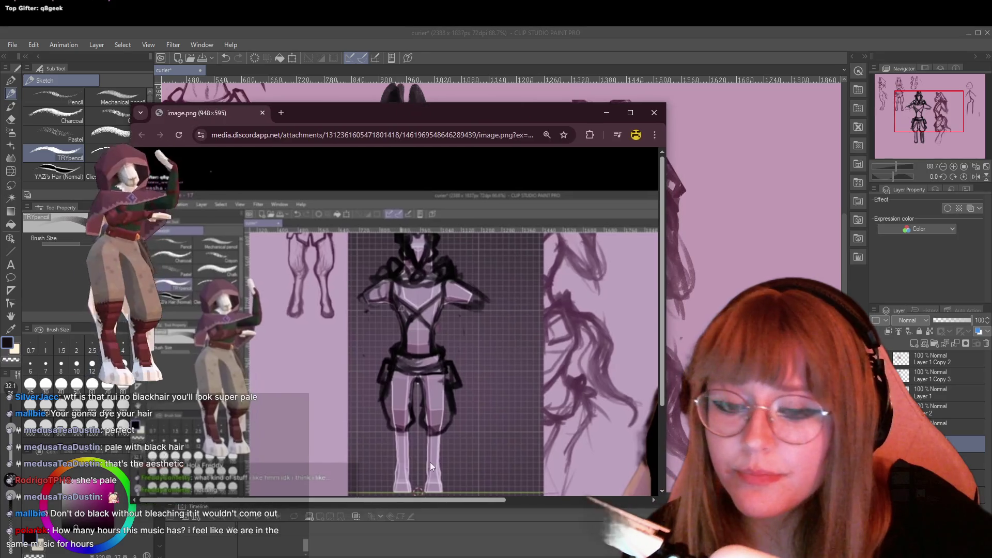
Scroll through the reference screenshot, close it, and zoom the canvas out to 60%
{"action": "scroll", "coordinate": [491, 439], "scroll_direction": "right", "scroll_amount": 5}
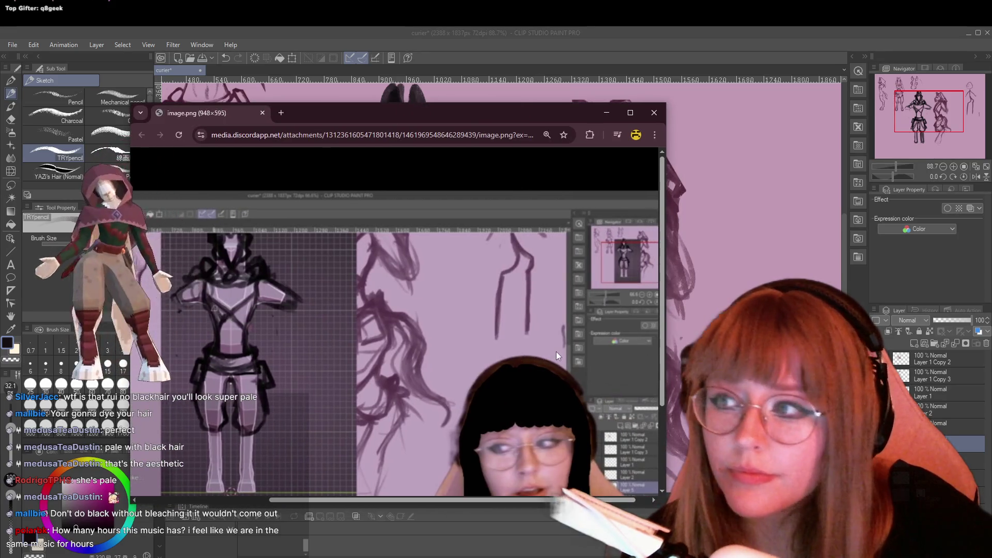
{"action": "scroll", "coordinate": [556, 352], "scroll_direction": "down", "scroll_amount": 2}
{"action": "scroll", "coordinate": [580, 364], "scroll_direction": "down", "scroll_amount": 1}
{"action": "scroll", "coordinate": [562, 360], "scroll_direction": "down", "scroll_amount": 1}
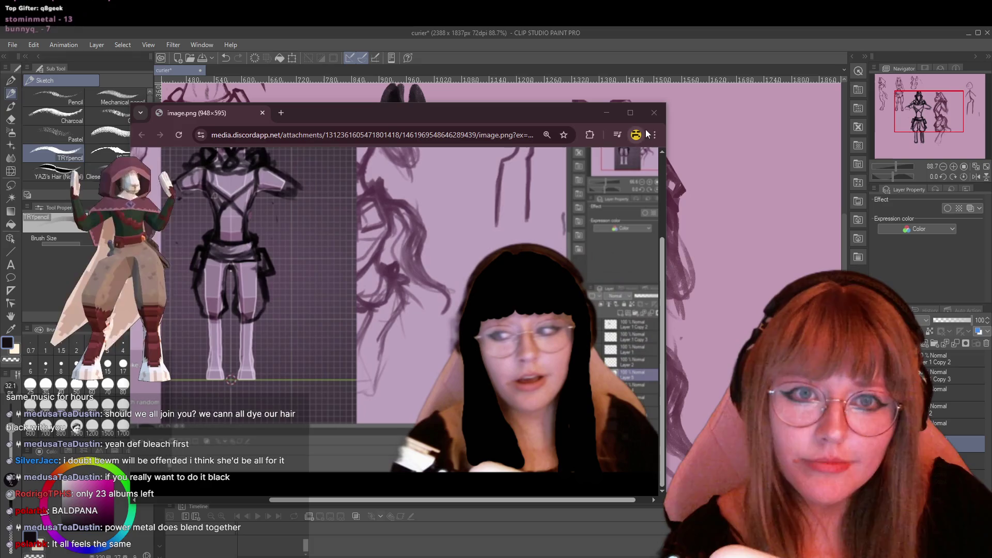
{"action": "left_click", "coordinate": [663, 111]}
{"action": "scroll", "coordinate": [629, 197], "scroll_direction": "down", "scroll_amount": 2}
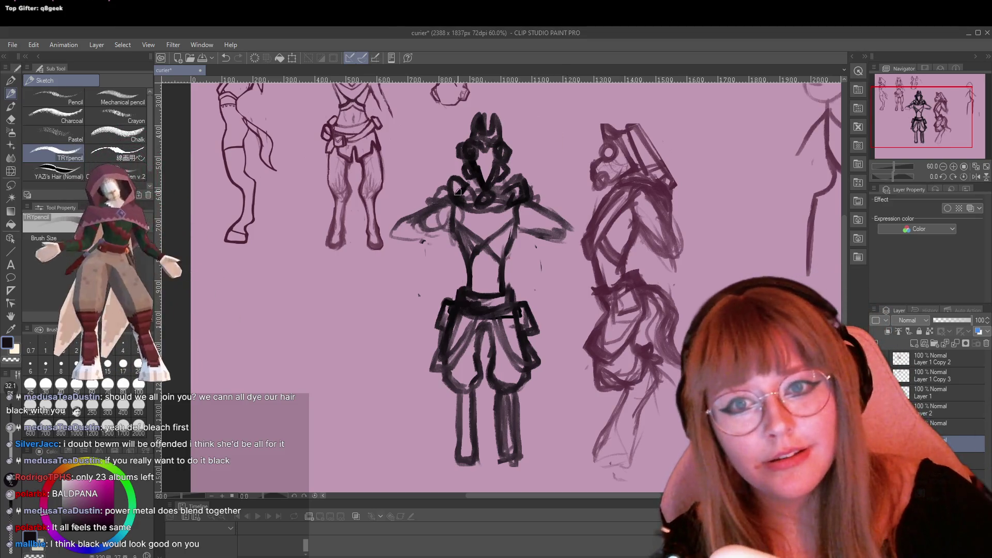
Zoom to 88.7% on the front-view torso and trousers and switch to the Eraser
{"action": "key", "text": "ctrl+plus"}
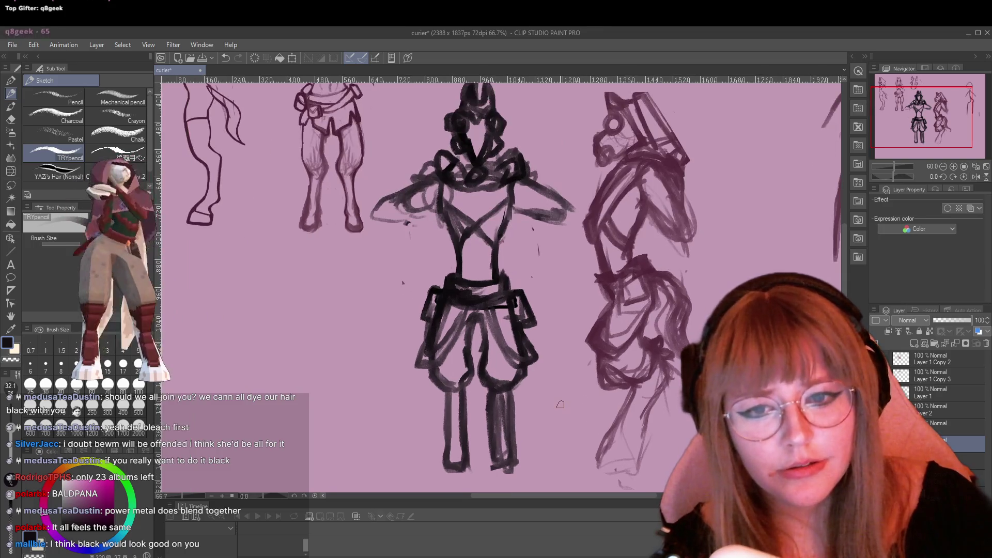
{"action": "key", "text": "ctrl+plus"}
{"action": "key", "text": "ctrl+plus"}
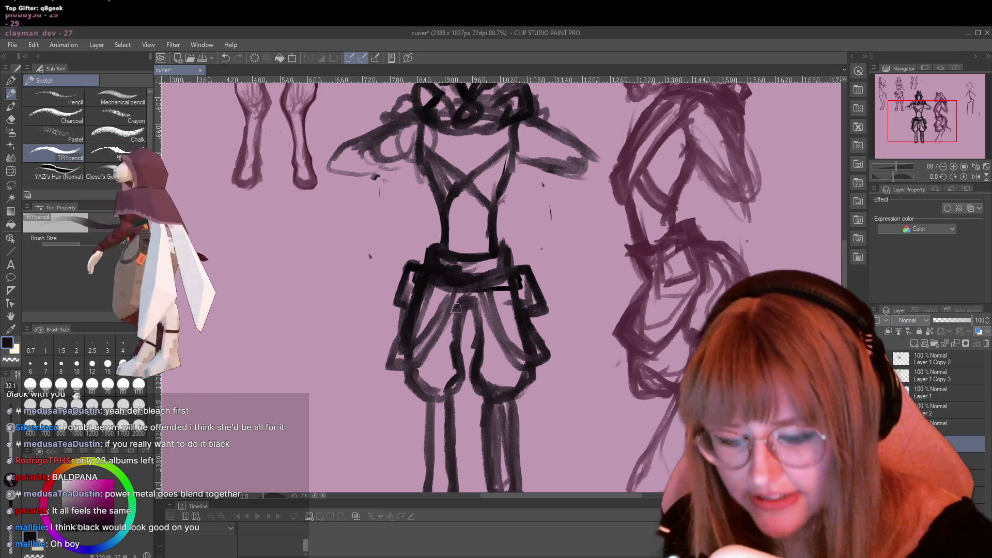
{"action": "key", "text": "e"}
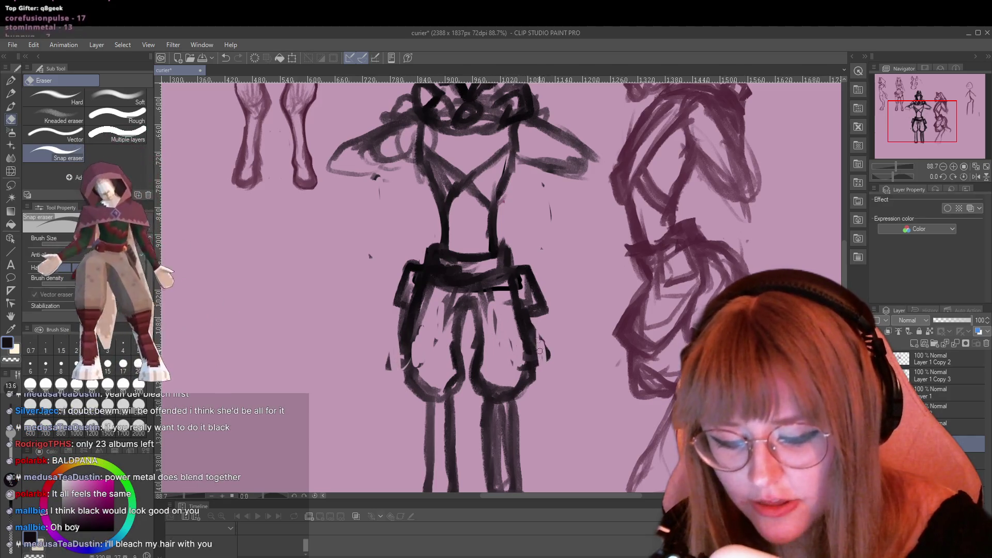
Trace the front view's torso, shorts and legs in black with the TRYpencil brush
{"action": "key", "text": "p"}
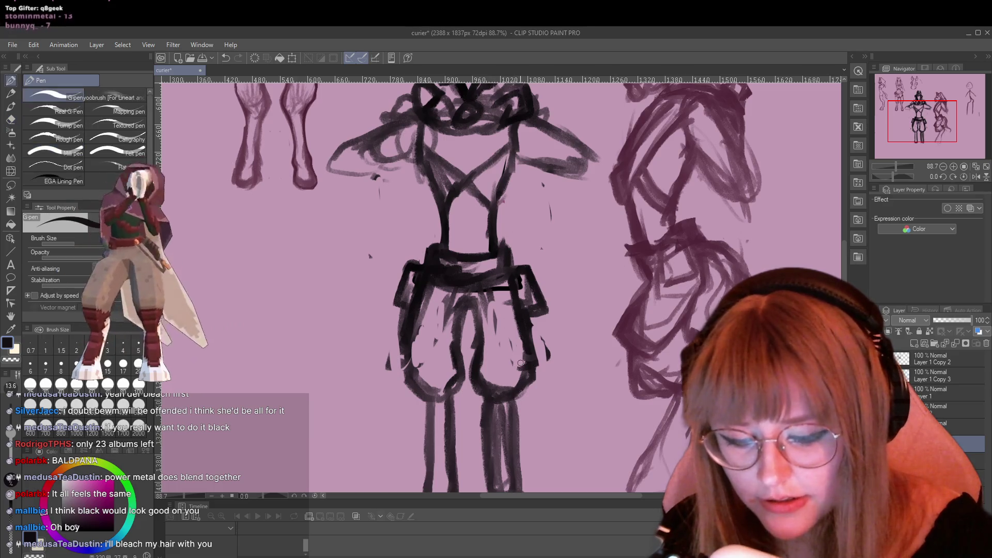
{"action": "key", "text": "p"}
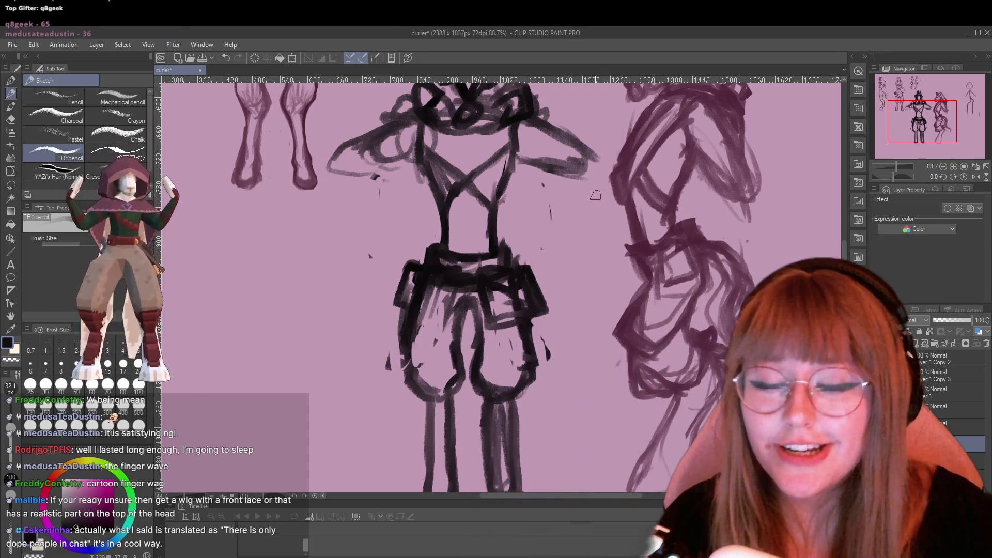
{"action": "scroll", "coordinate": [485, 192], "scroll_direction": "down", "scroll_amount": 1}
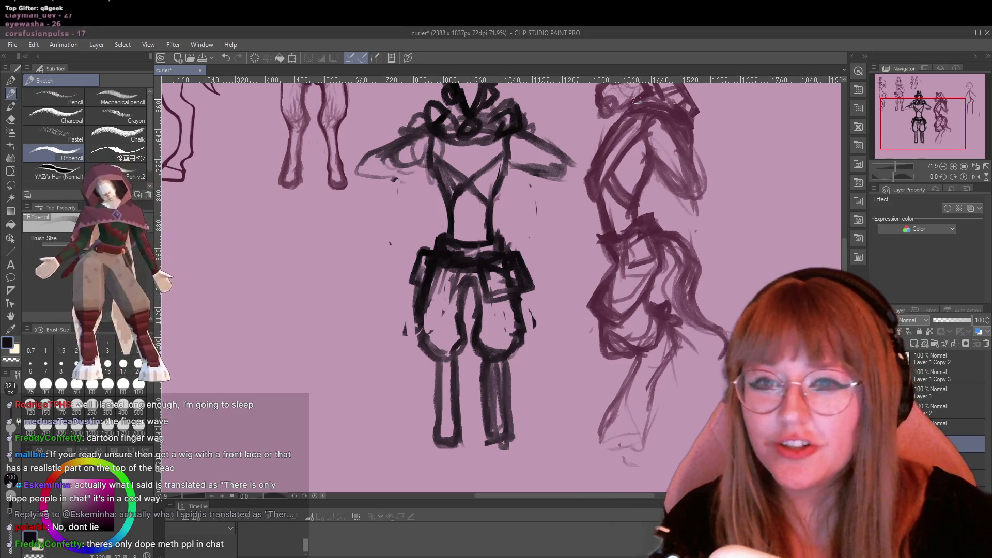
{"action": "scroll", "coordinate": [510, 335], "scroll_direction": "up", "scroll_amount": 1}
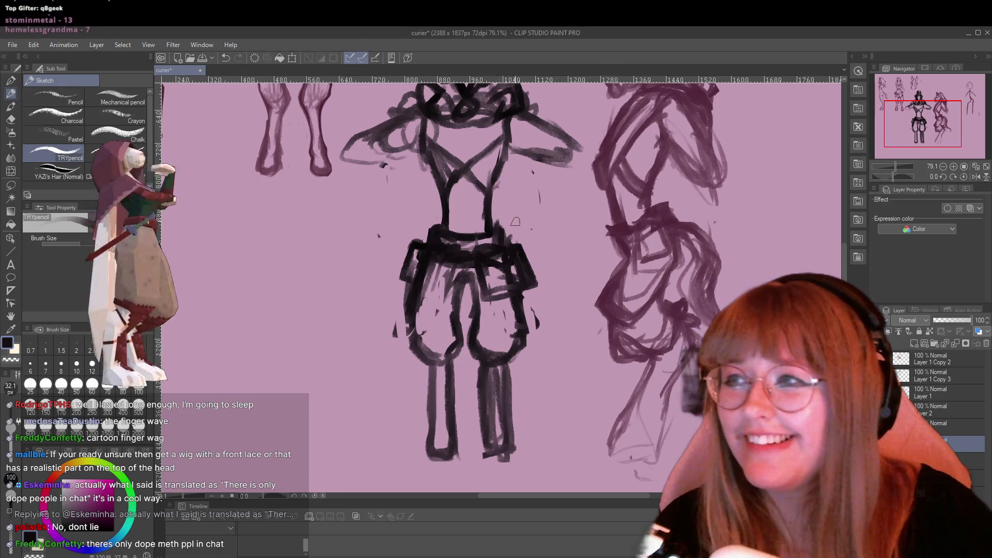
{"action": "scroll", "coordinate": [514, 221], "scroll_direction": "down", "scroll_amount": 1}
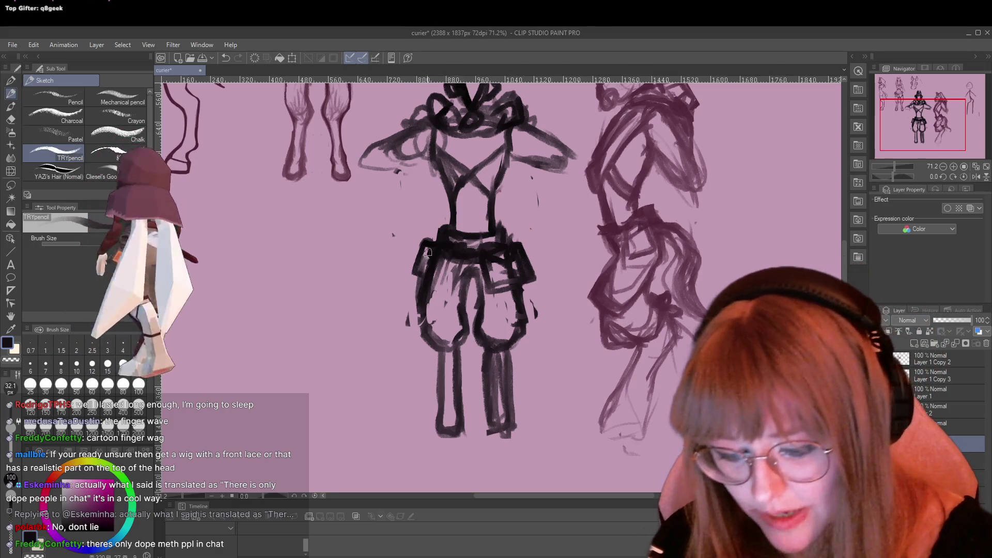
{"action": "key", "text": "e"}
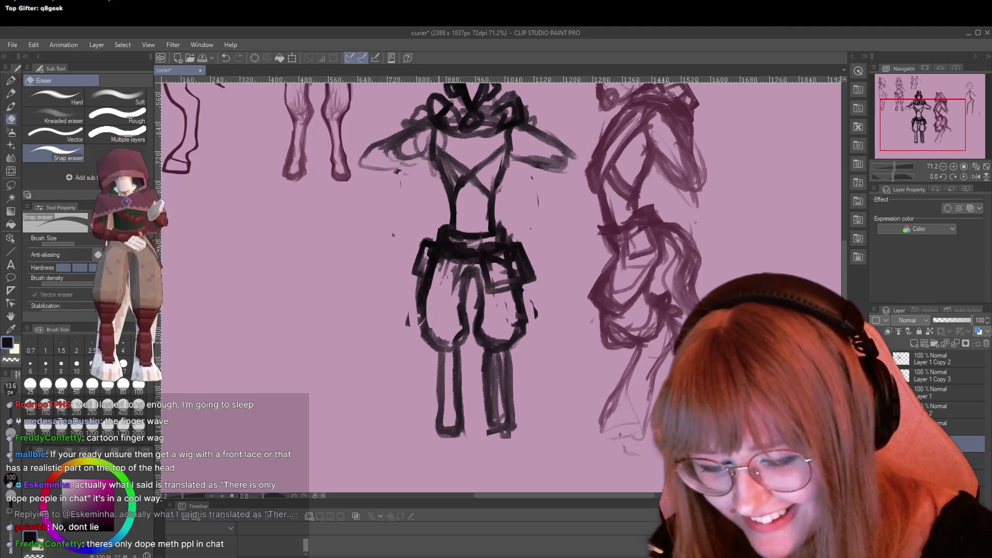
Set the Snap eraser to 37.5 px and erase the rough outer outline of the right shorts leg
{"action": "mouse_move", "coordinate": [453, 297]}
{"action": "left_mouse_down"}
{"action": "mouse_move", "coordinate": [461, 282]}
{"action": "mouse_move", "coordinate": [414, 289]}
{"action": "left_mouse_up"}
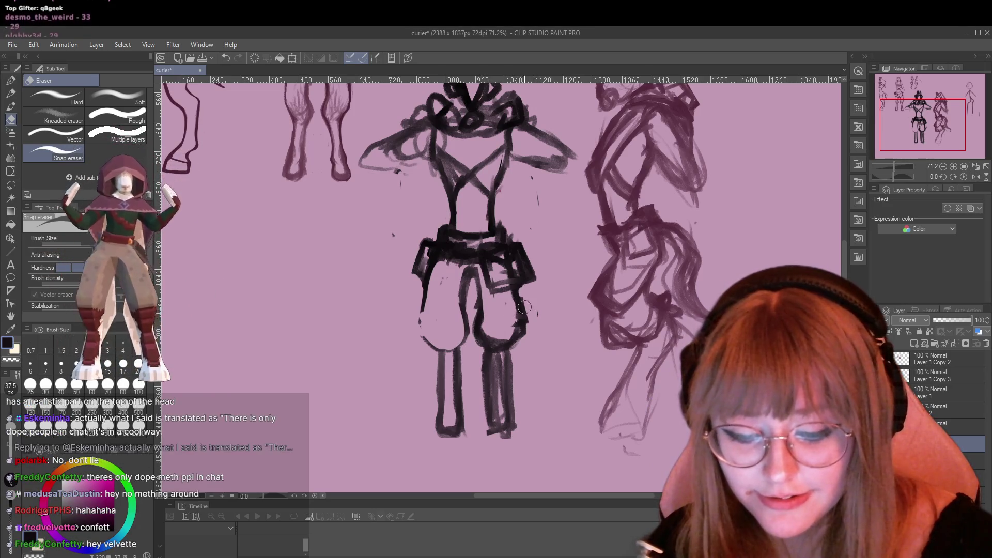
{"action": "left_click_drag", "start_coordinate": [527, 320], "coordinate": [512, 357]}
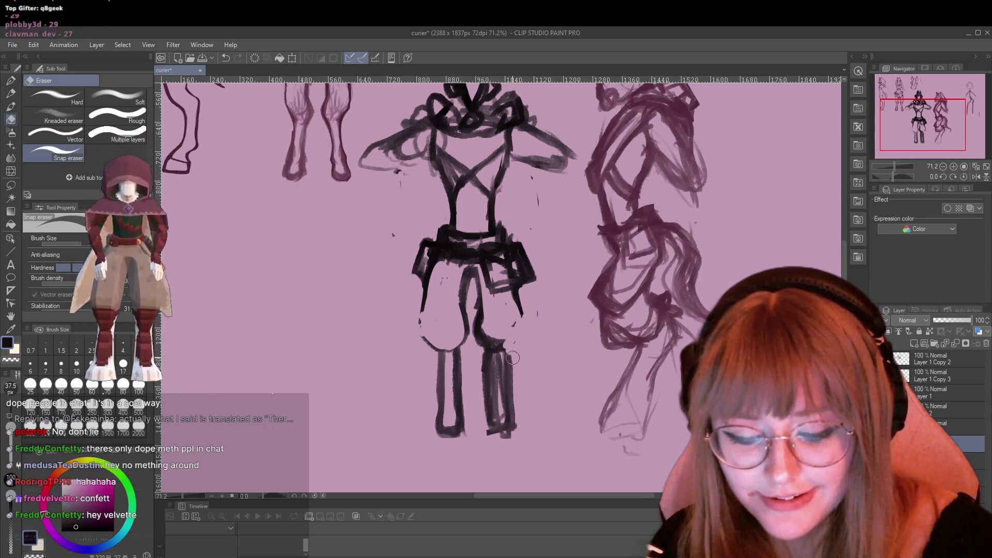
{"action": "left_click_drag", "start_coordinate": [509, 399], "coordinate": [516, 436]}
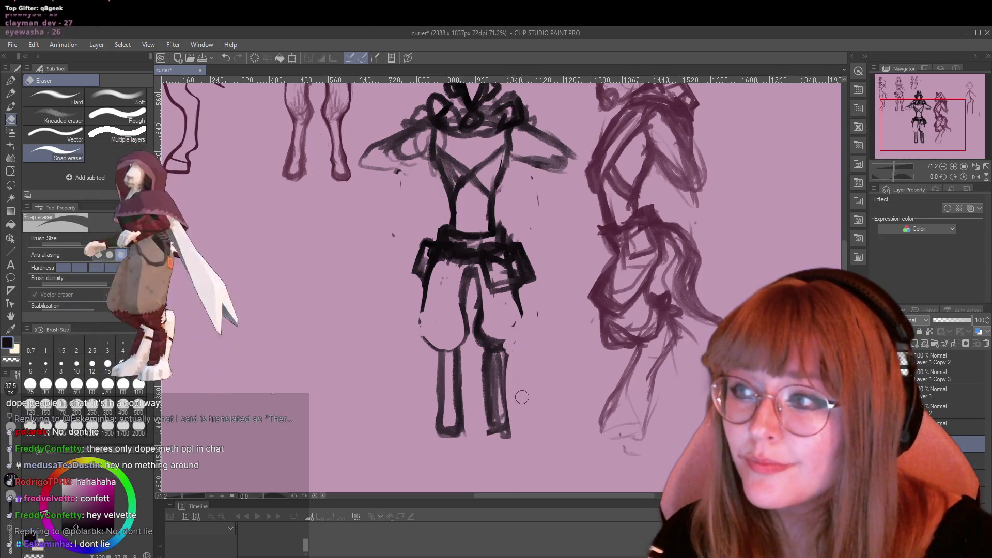
{"action": "key", "text": "p"}
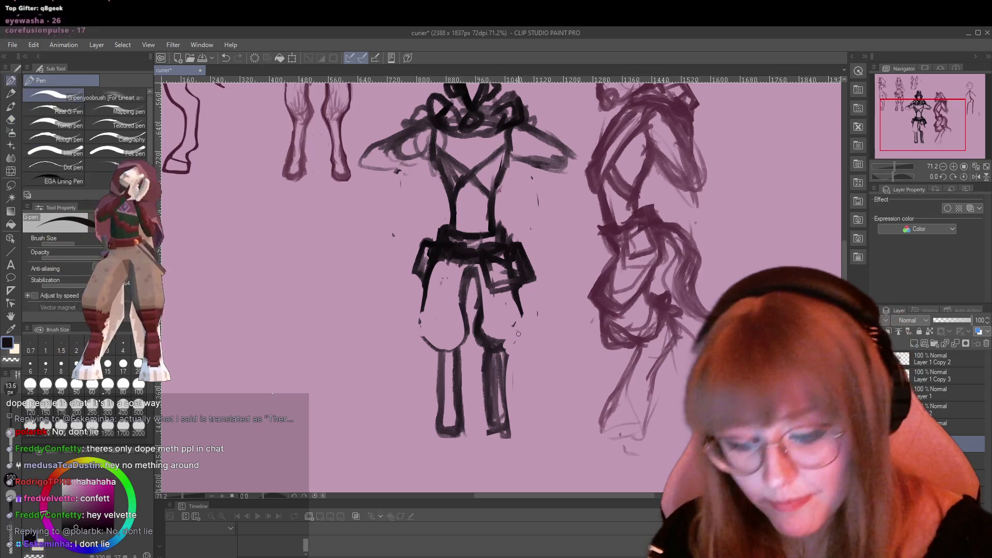
{"action": "key", "text": "p"}
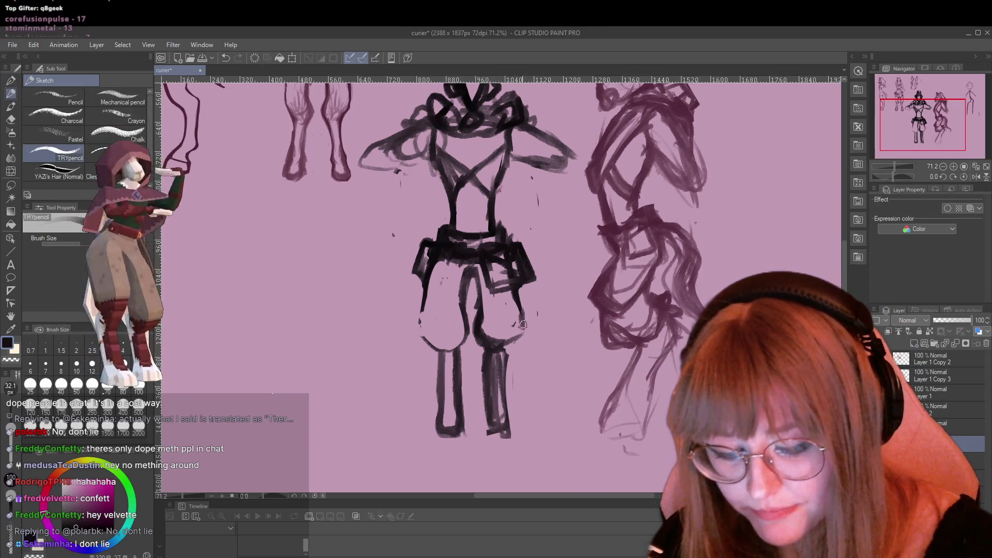
{"action": "key", "text": "e"}
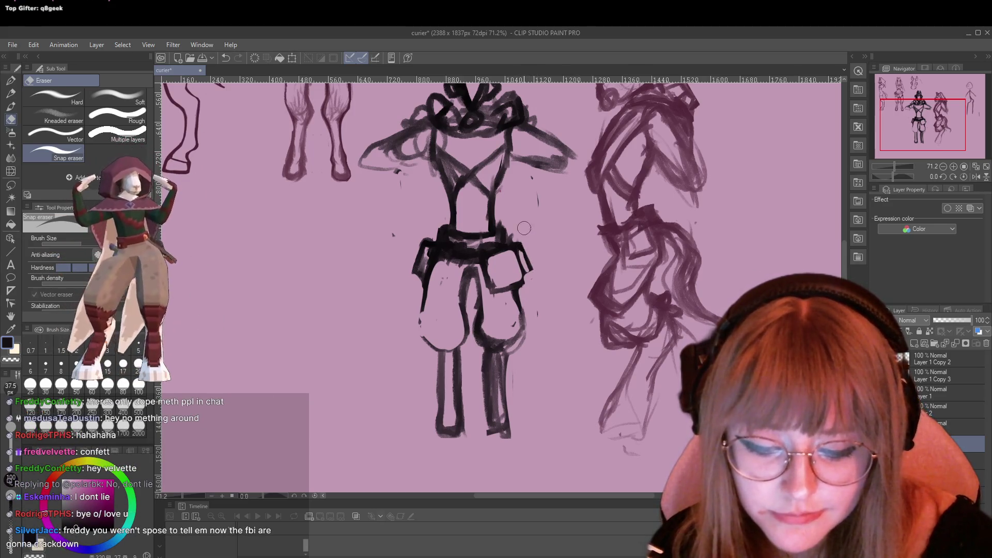
{"action": "key", "text": "p"}
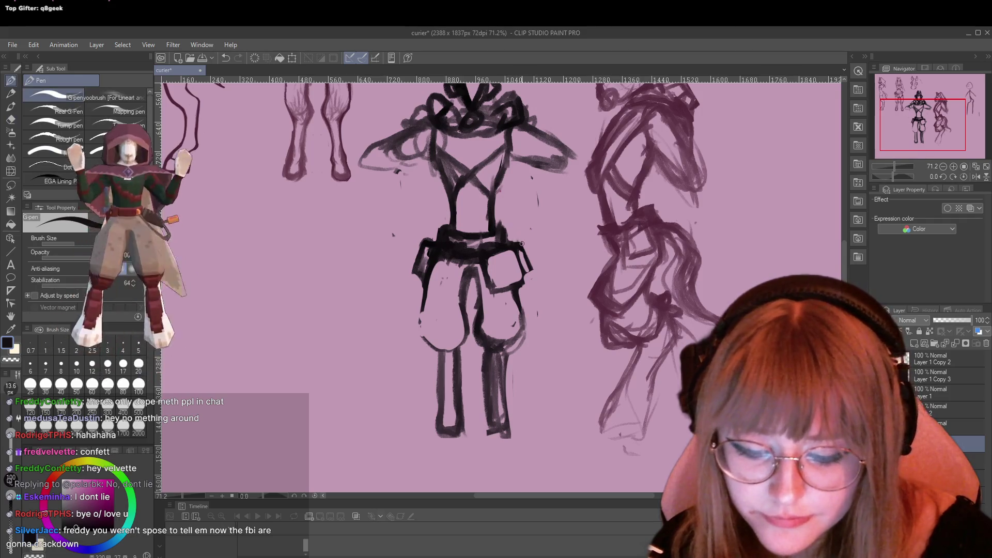
Draw the rectangular pouch on the right hip below the belt and tidy it
{"action": "mouse_move", "coordinate": [525, 279]}
{"action": "left_mouse_down"}
{"action": "mouse_move", "coordinate": [492, 293]}
{"action": "mouse_move", "coordinate": [483, 254]}
{"action": "left_mouse_up"}
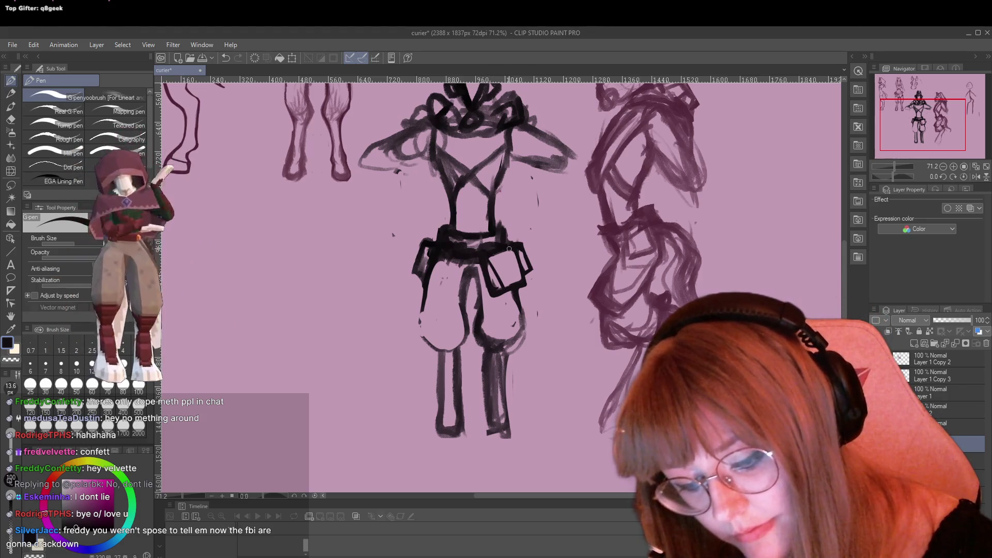
{"action": "key", "text": "e"}
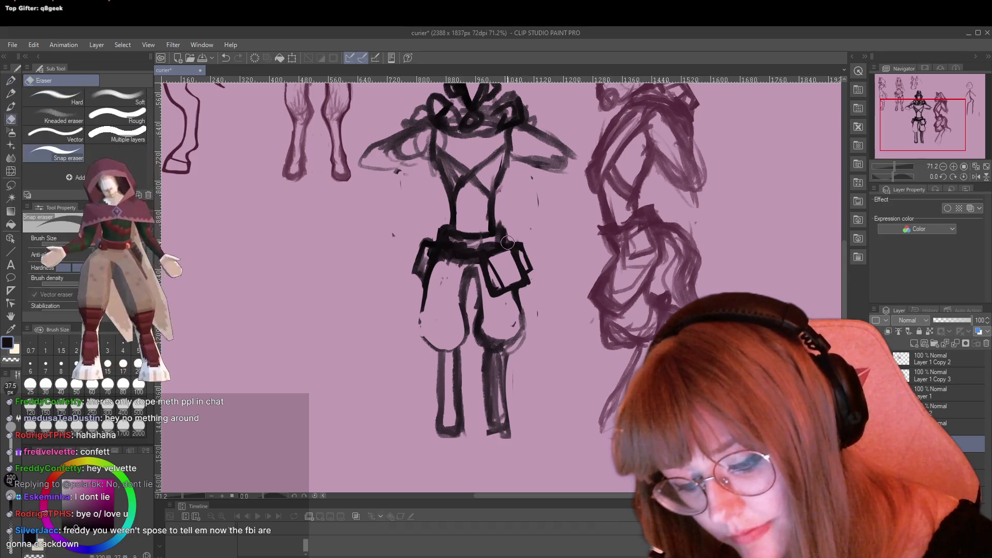
{"action": "key", "text": "p"}
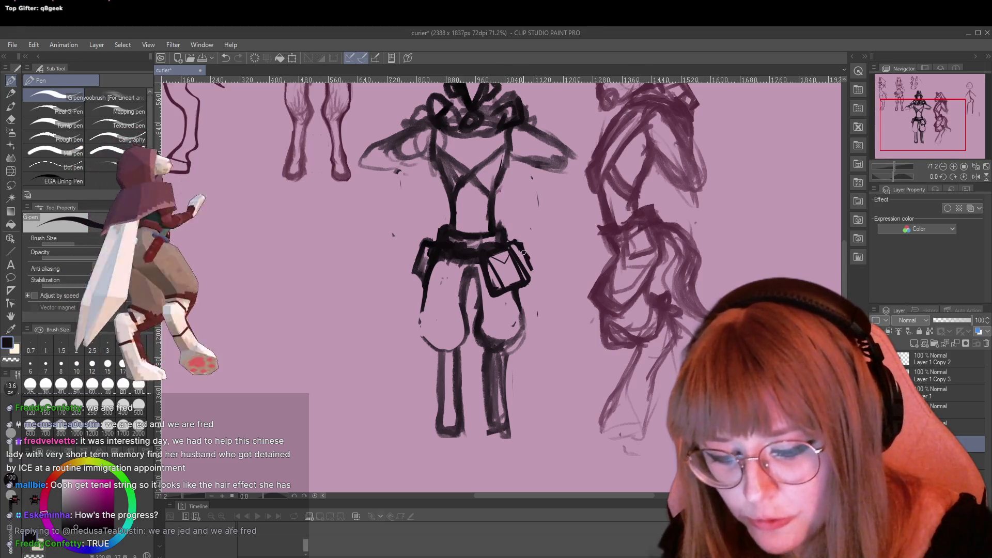
Extend the pouch outline on the right hip and erase part of the dark belt stroke
{"action": "left_click_drag", "start_coordinate": [519, 245], "coordinate": [537, 270]}
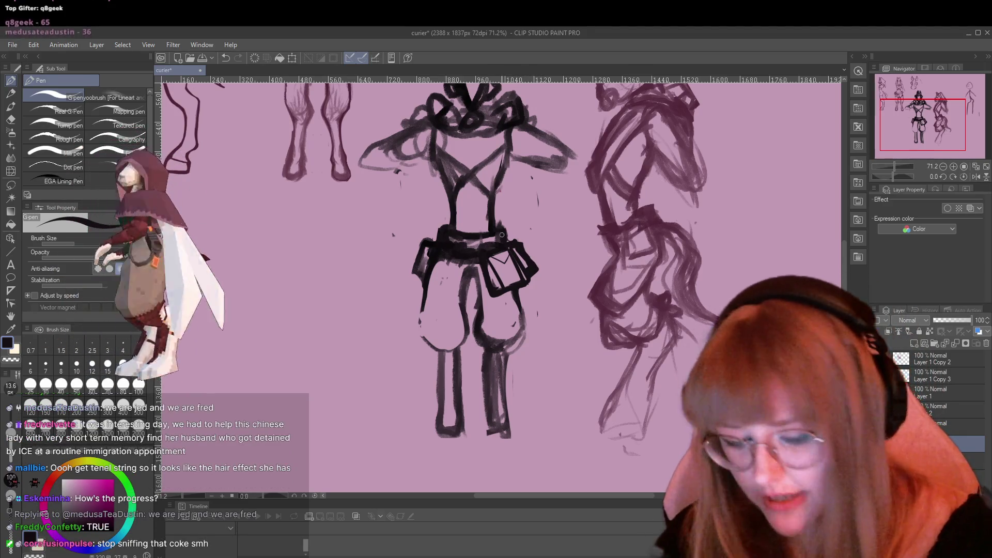
{"action": "key", "text": "e"}
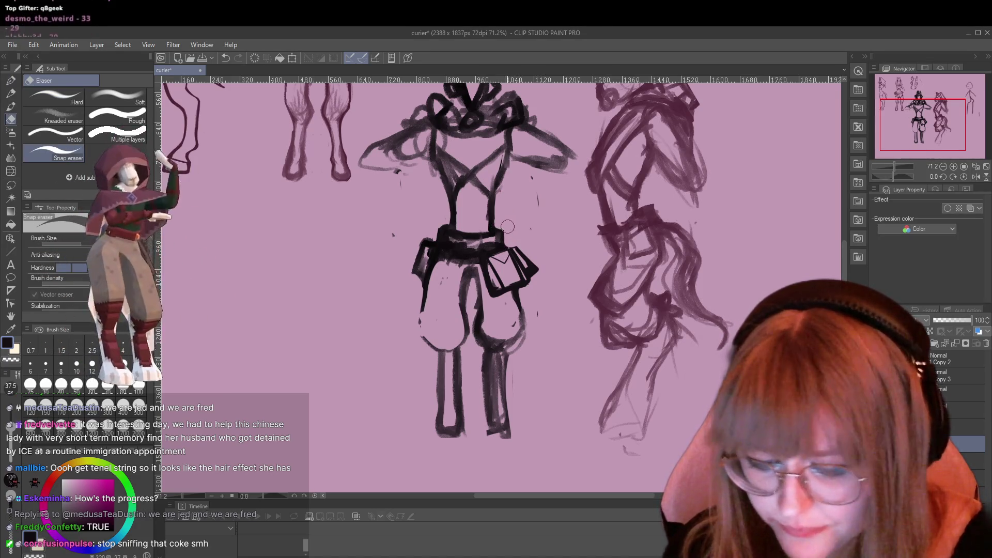
{"action": "key", "text": "p"}
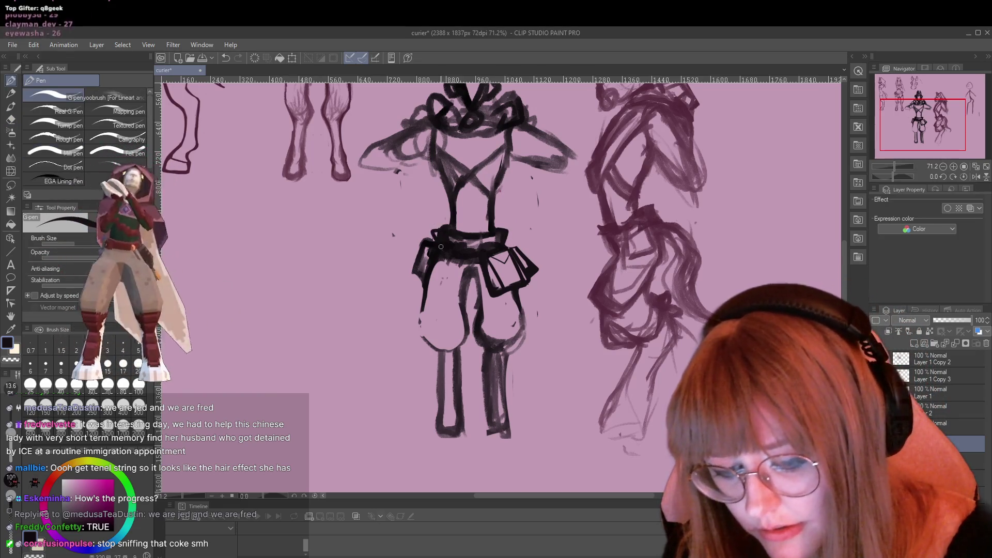
{"action": "key", "text": "e"}
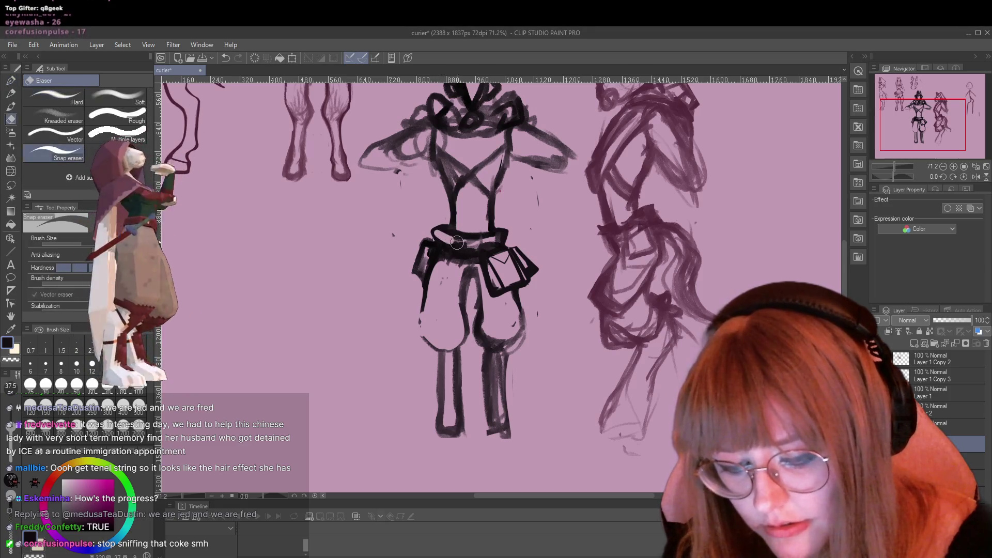
{"action": "left_click_drag", "start_coordinate": [438, 235], "coordinate": [494, 240]}
{"action": "key", "text": "p"}
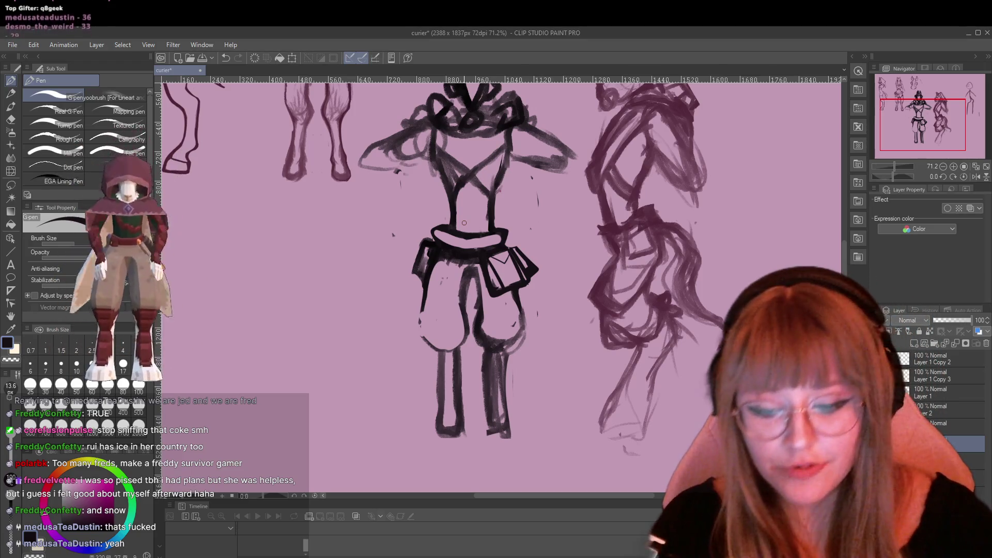
Redraw the belt's top edge darker and erase the stray belt lines
{"action": "key", "text": "p"}
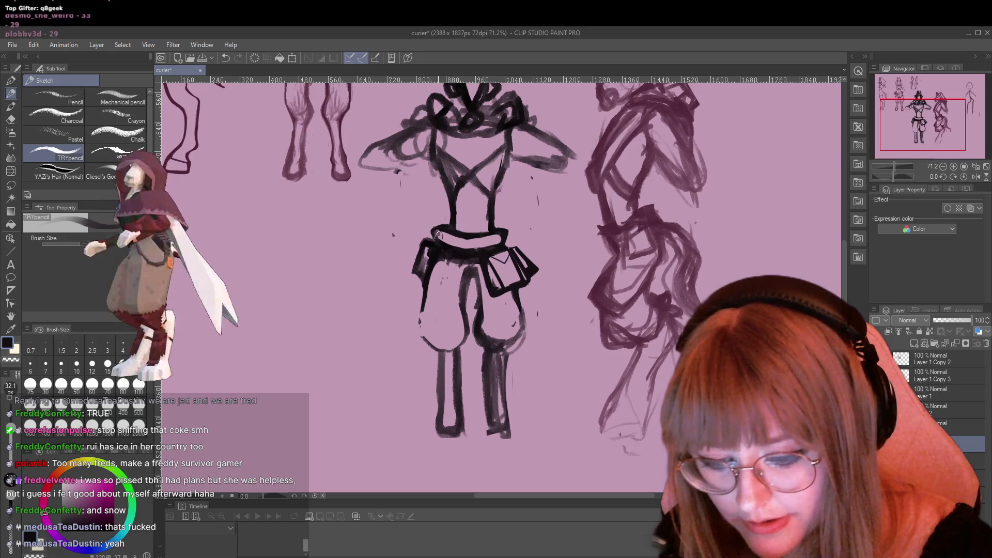
{"action": "left_click_drag", "start_coordinate": [434, 229], "coordinate": [503, 236]}
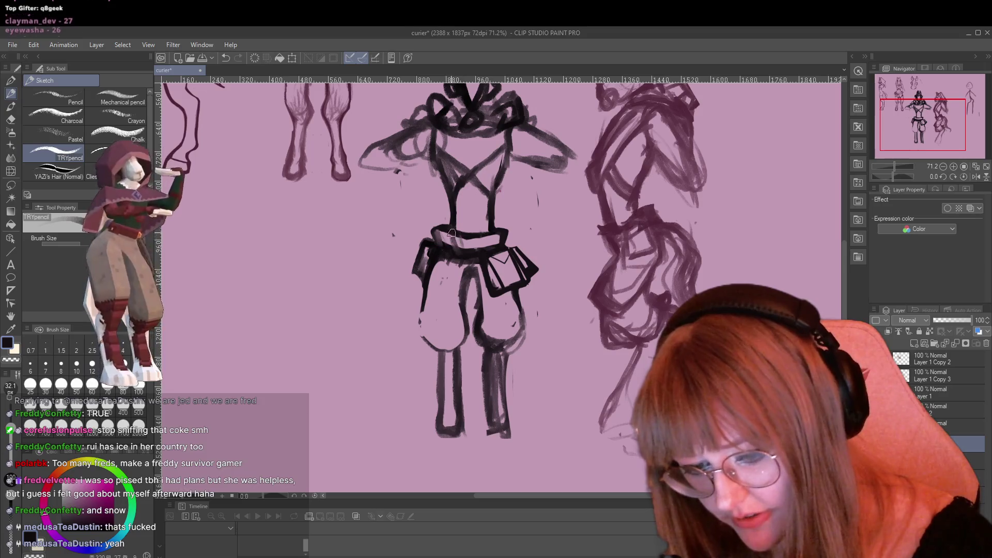
{"action": "key", "text": "e"}
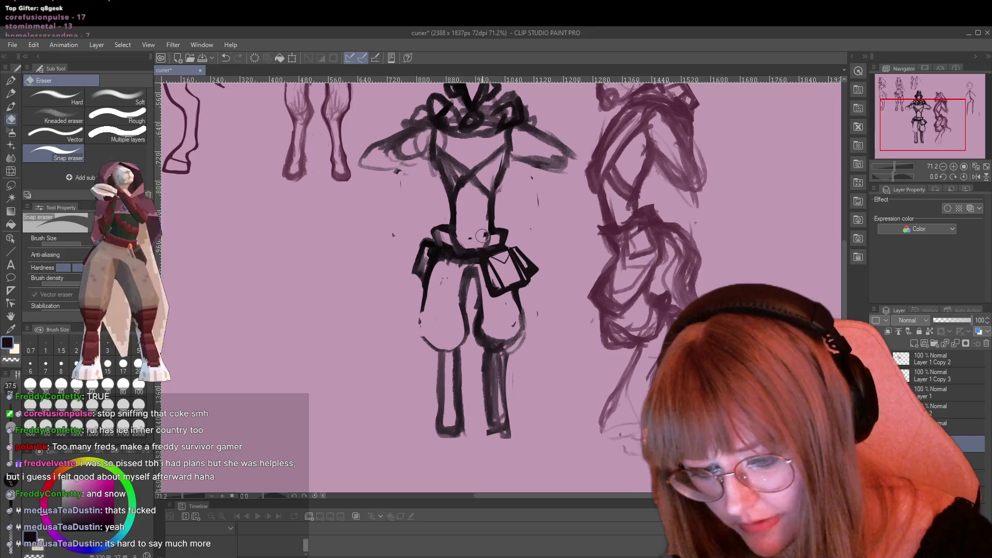
{"action": "key", "text": "p"}
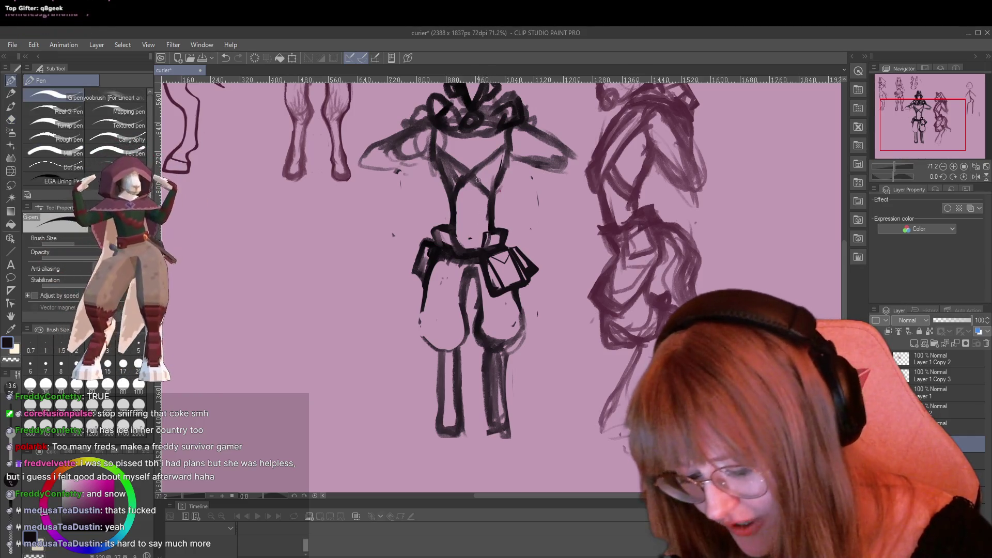
{"action": "key", "text": "e"}
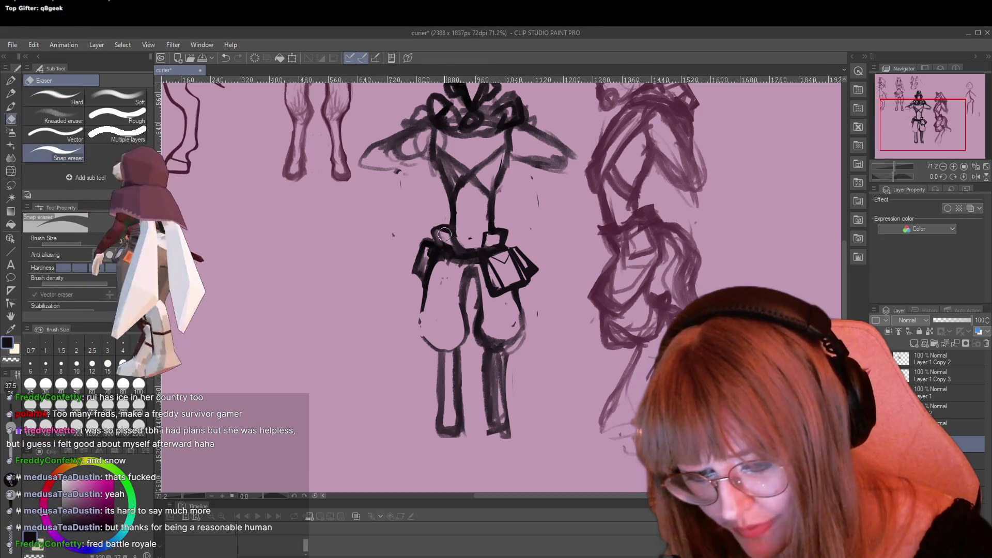
{"action": "key", "text": "p"}
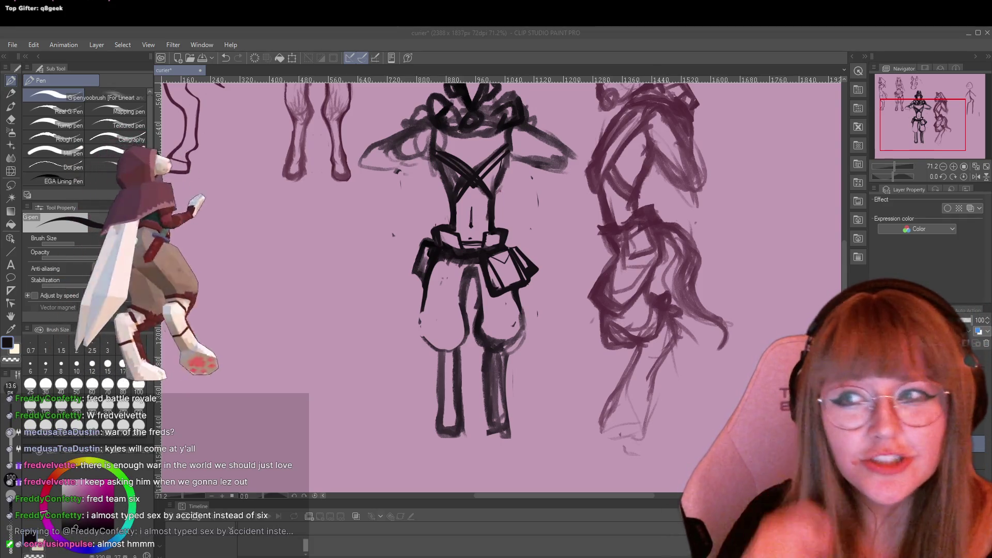
Bring the Clip Studio drawing window back into focus
{"action": "left_click", "coordinate": [497, 61]}
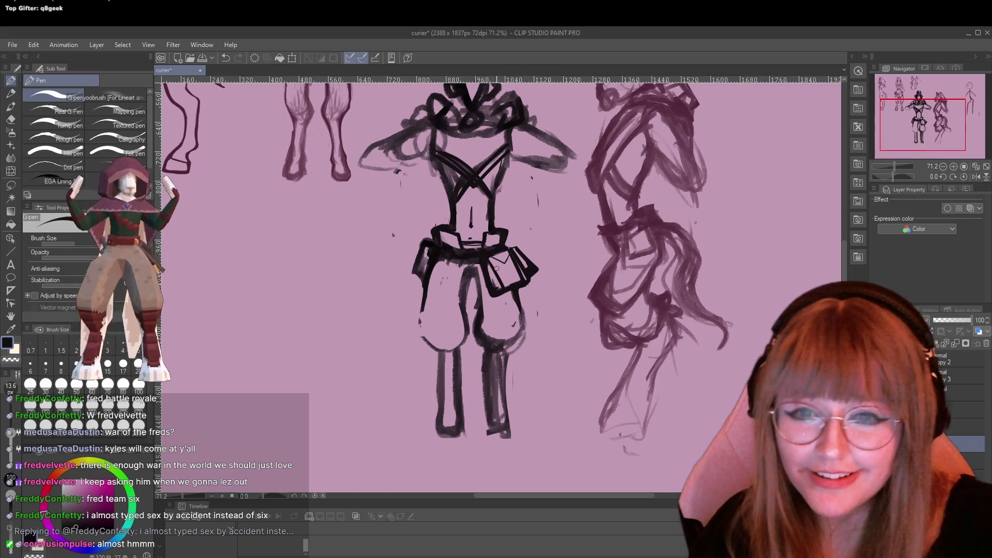
Adjust the canvas view, then open the hair-tinsel product image from the chat link in Chrome
{"action": "scroll", "coordinate": [496, 268], "scroll_direction": "up", "scroll_amount": 1}
{"action": "scroll", "coordinate": [502, 151], "scroll_direction": "up", "scroll_amount": 1}
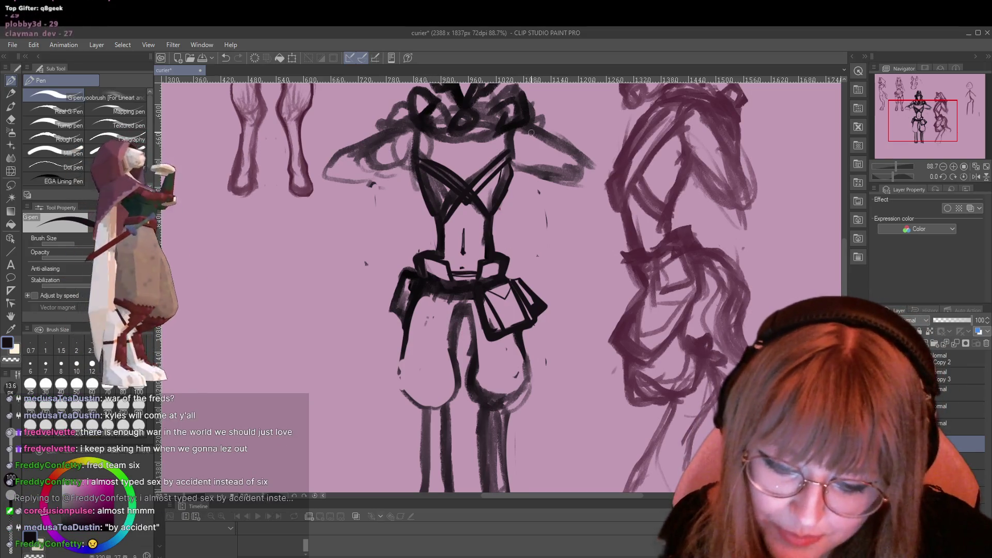
{"action": "scroll", "coordinate": [557, 371], "scroll_direction": "down", "scroll_amount": 2}
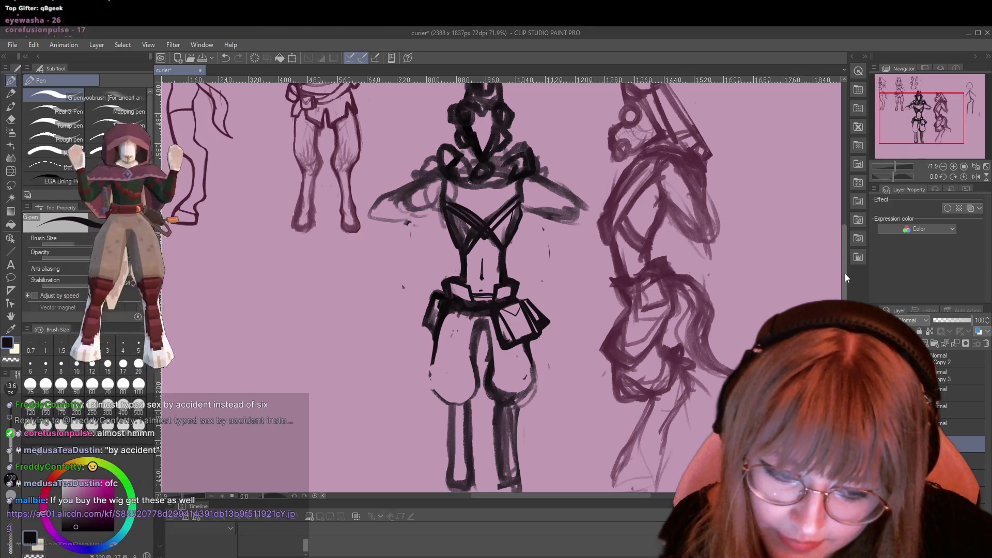
{"action": "left_click_drag", "start_coordinate": [844, 274], "coordinate": [842, 287]}
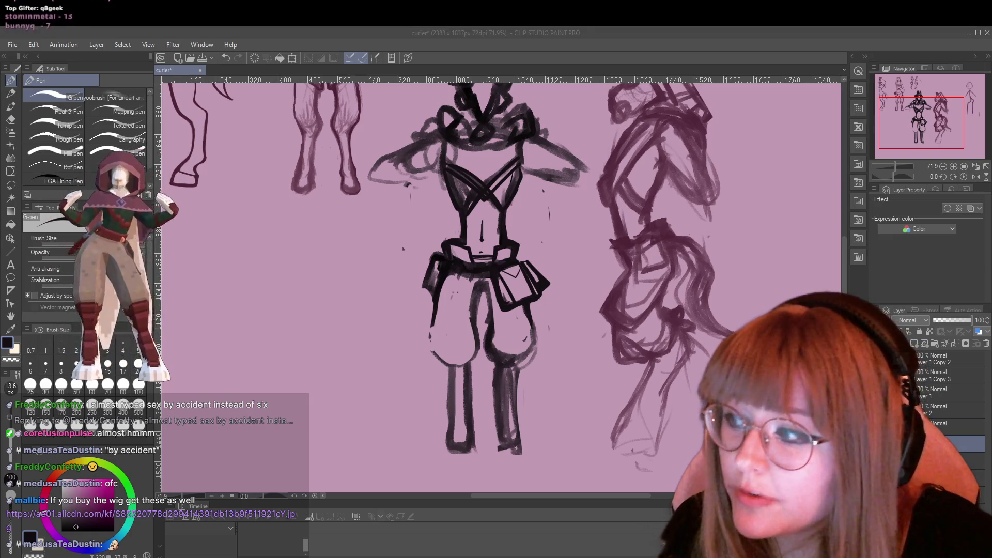
{"action": "left_click_drag", "start_coordinate": [303, 284], "coordinate": [405, 82]}
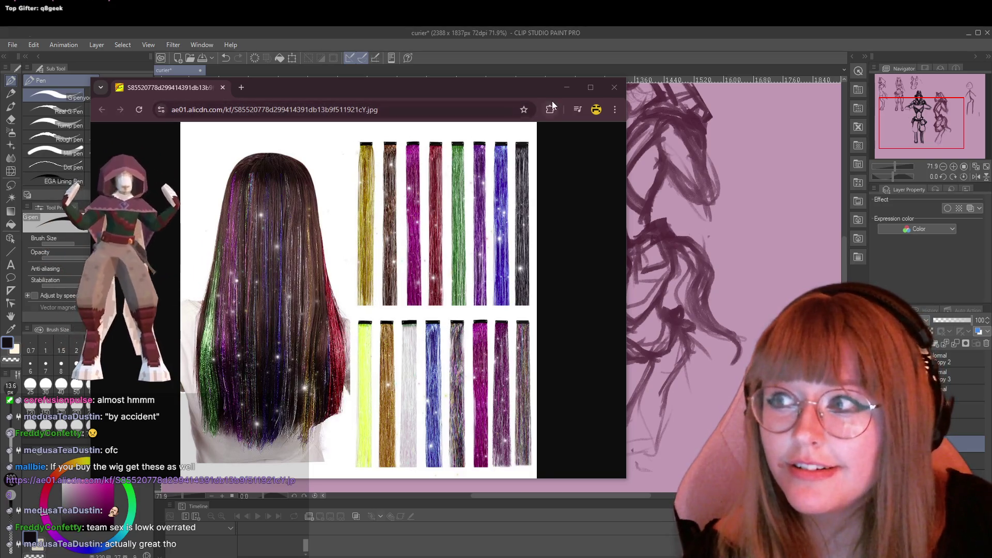
Close the Chrome window with the tinsel hair product photo to reveal the 'curier' canvas
{"action": "left_click", "coordinate": [614, 88]}
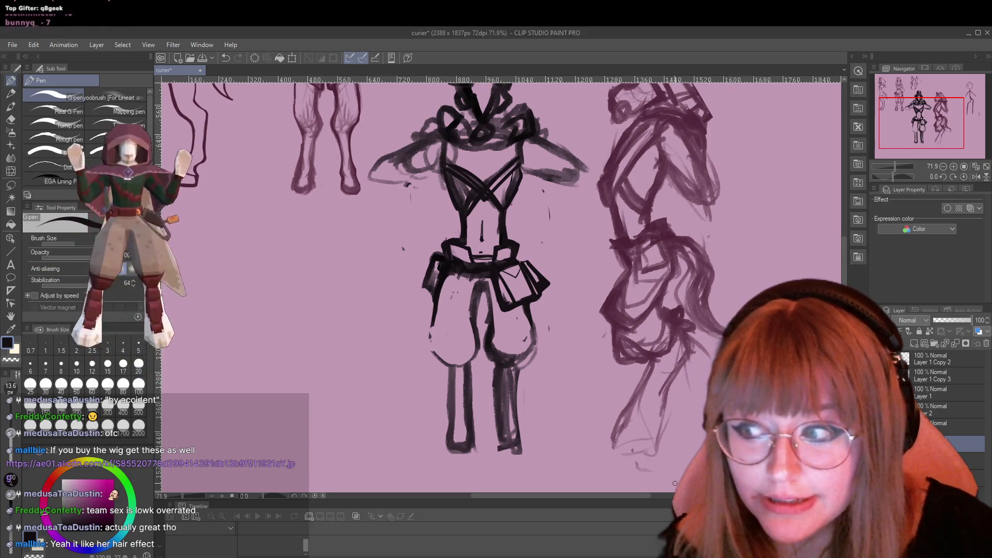
Zoom out and ink the front figure's right knee outline with a firm G-pen stroke
{"action": "scroll", "coordinate": [494, 361], "scroll_direction": "down", "scroll_amount": 1}
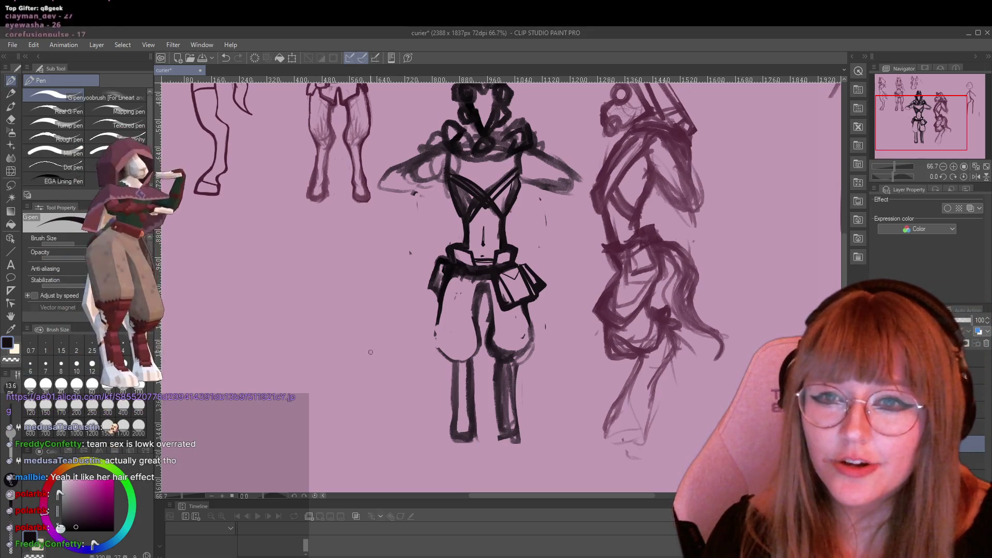
{"action": "scroll", "coordinate": [530, 152], "scroll_direction": "down", "scroll_amount": 1}
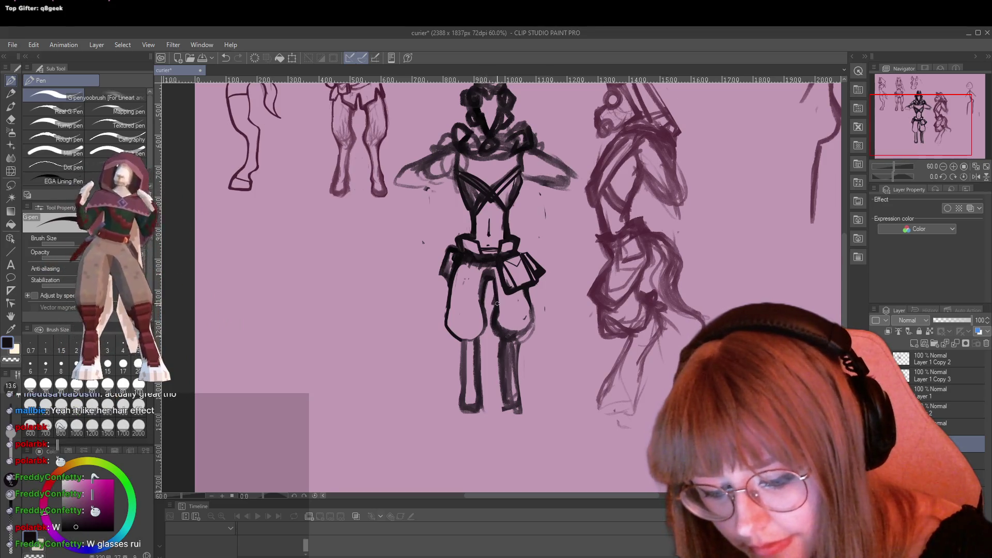
{"action": "left_click_drag", "start_coordinate": [506, 342], "coordinate": [532, 326]}
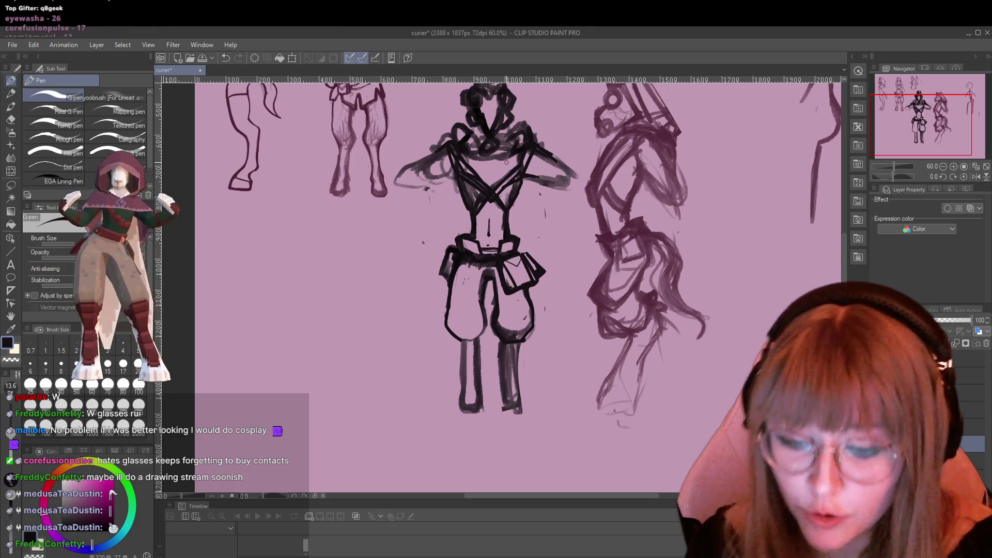
{"action": "key", "text": "p"}
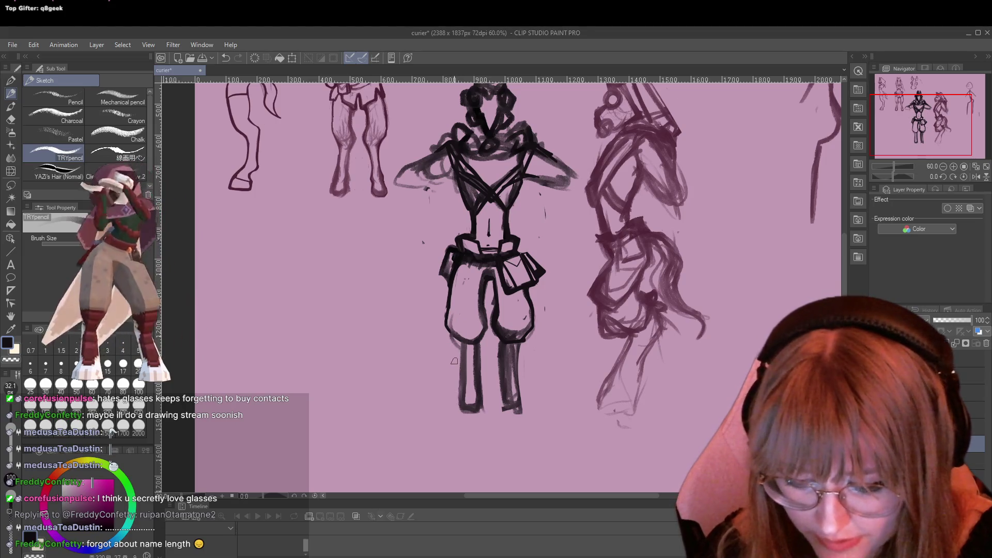
With the pencil, sketch a right-leg line, belt marks at the side figure's waist, and a shoulder line
{"action": "left_click_drag", "start_coordinate": [504, 348], "coordinate": [504, 407]}
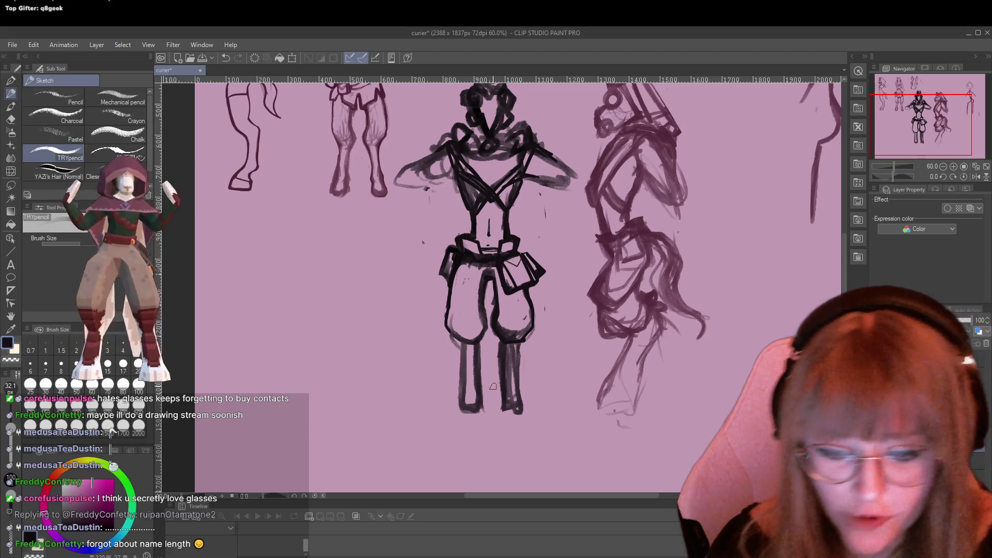
{"action": "left_click_drag", "start_coordinate": [602, 242], "coordinate": [606, 258]}
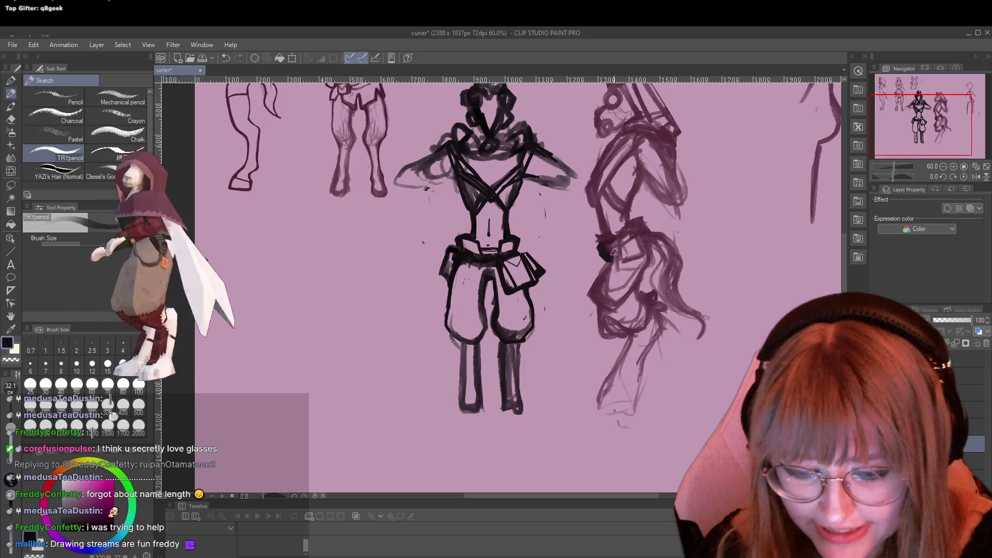
{"action": "left_click_drag", "start_coordinate": [584, 274], "coordinate": [580, 281]}
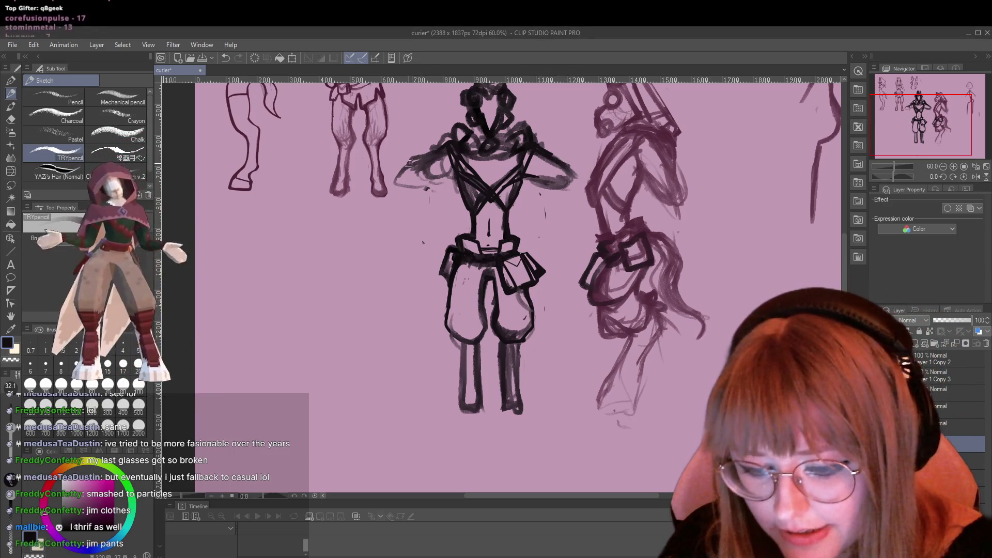
{"action": "key", "text": "p"}
{"action": "left_click_drag", "start_coordinate": [586, 197], "coordinate": [627, 135]}
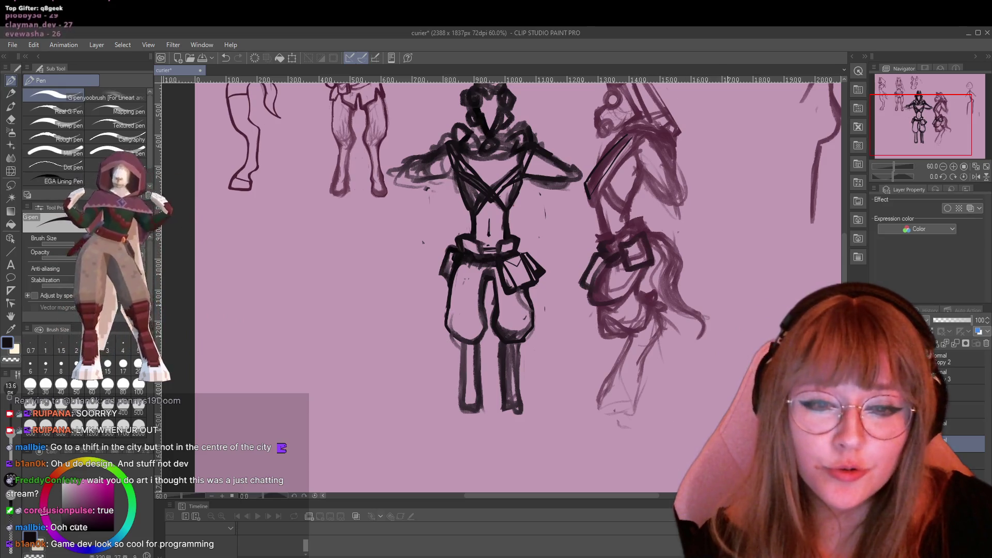
Ink a flap on the side figure's pouch and a strap curving around its hip
{"action": "scroll", "coordinate": [591, 314], "scroll_direction": "up", "scroll_amount": 1}
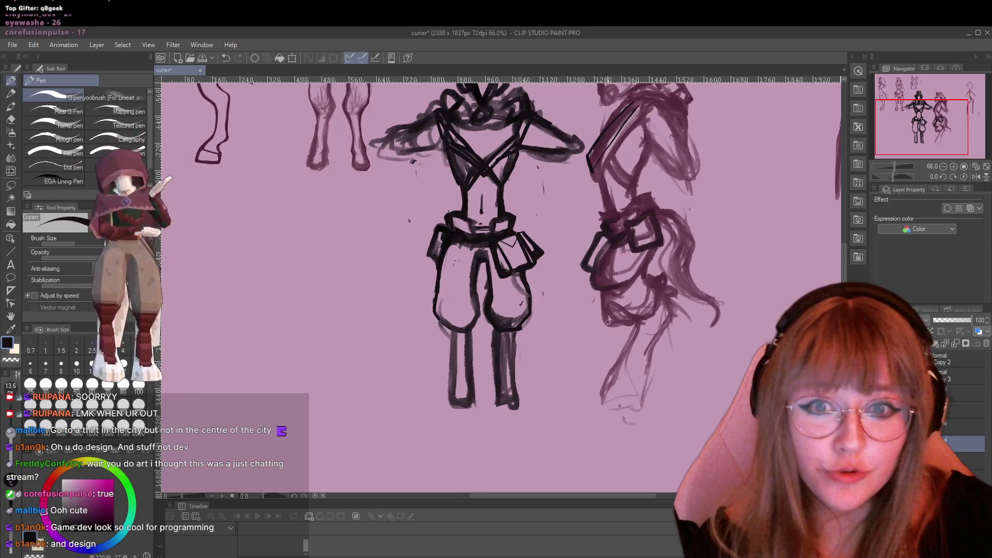
{"action": "scroll", "coordinate": [629, 352], "scroll_direction": "up", "scroll_amount": 3}
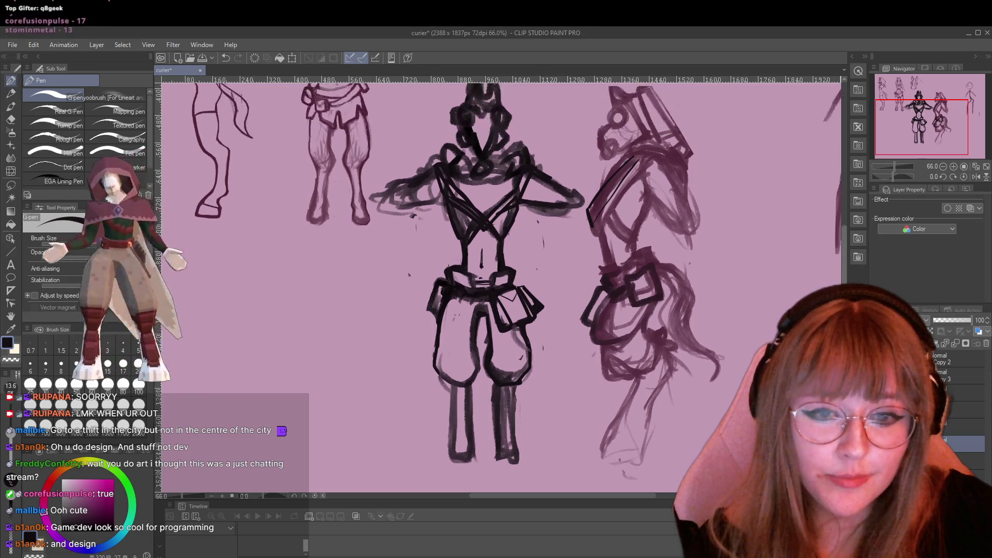
{"action": "scroll", "coordinate": [501, 287], "scroll_direction": "down", "scroll_amount": 1}
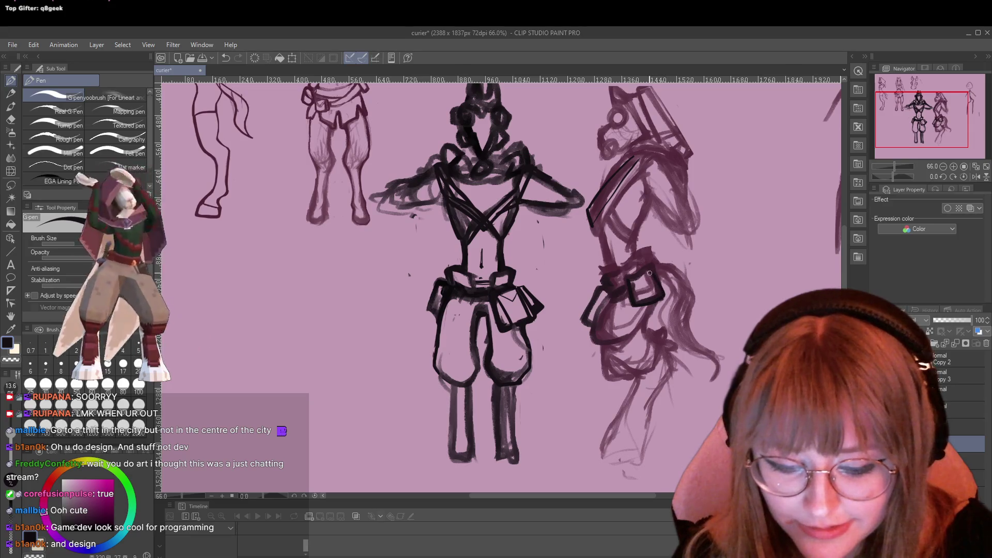
{"action": "left_click_drag", "start_coordinate": [632, 280], "coordinate": [650, 279]}
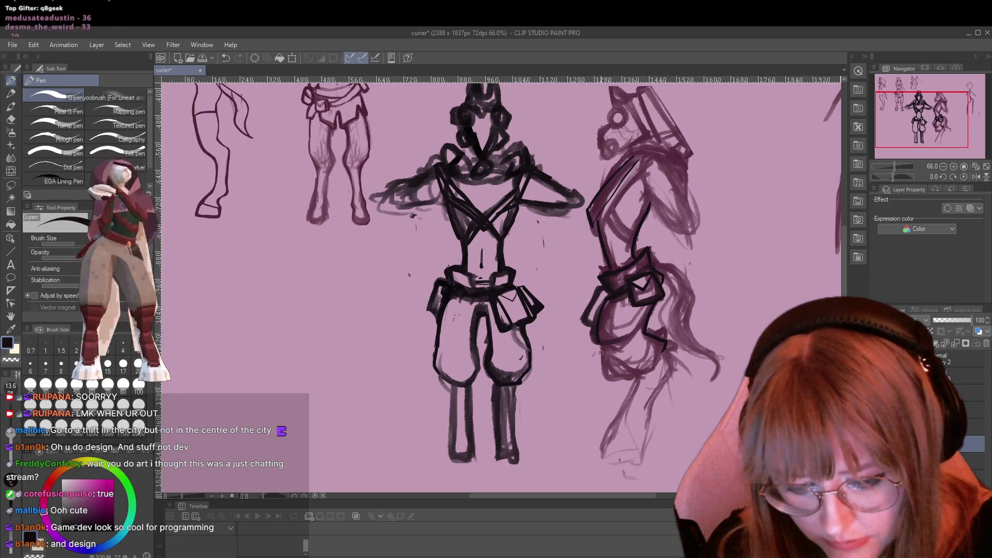
{"action": "left_click_drag", "start_coordinate": [600, 353], "coordinate": [639, 355]}
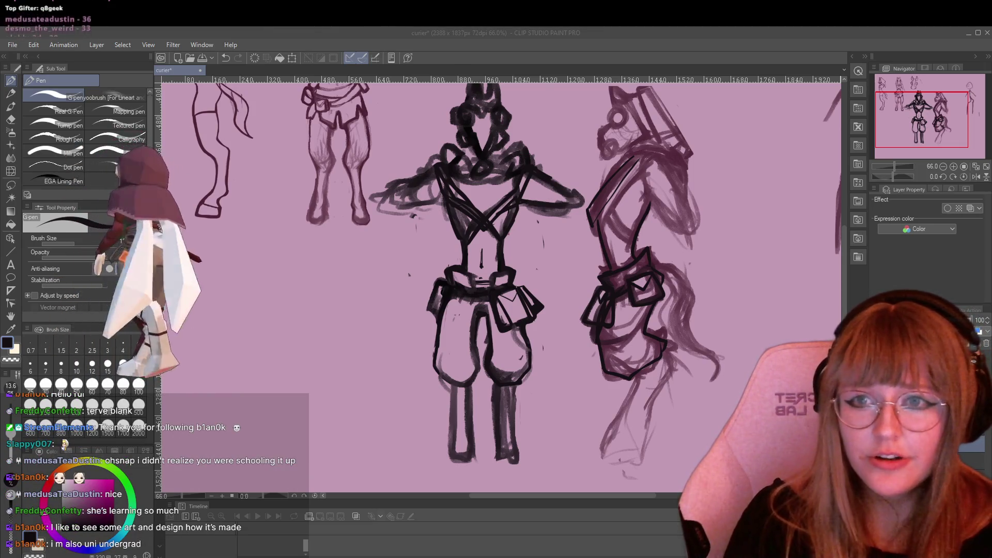
{"action": "scroll", "coordinate": [260, 201], "scroll_direction": "down", "scroll_amount": 1}
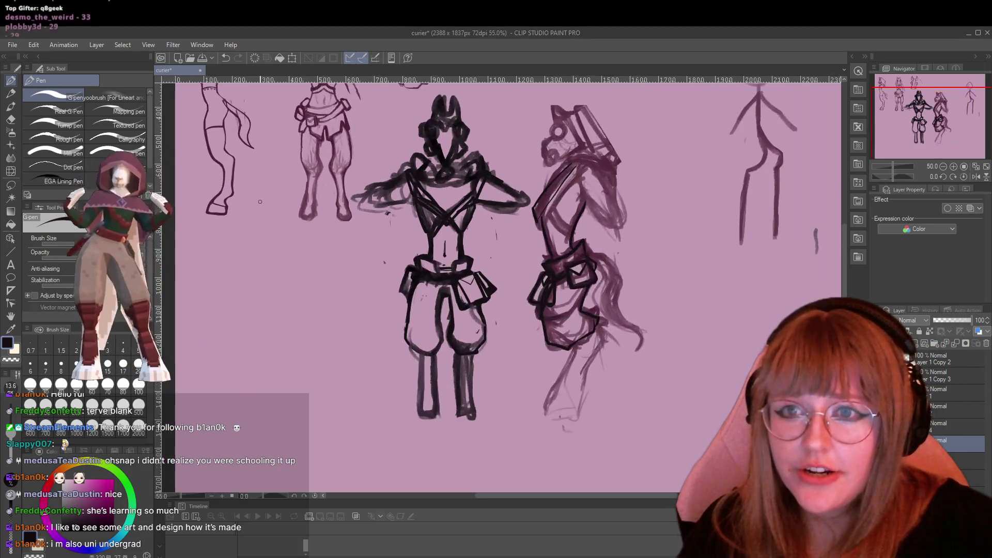
{"action": "scroll", "coordinate": [403, 292], "scroll_direction": "up", "scroll_amount": 5}
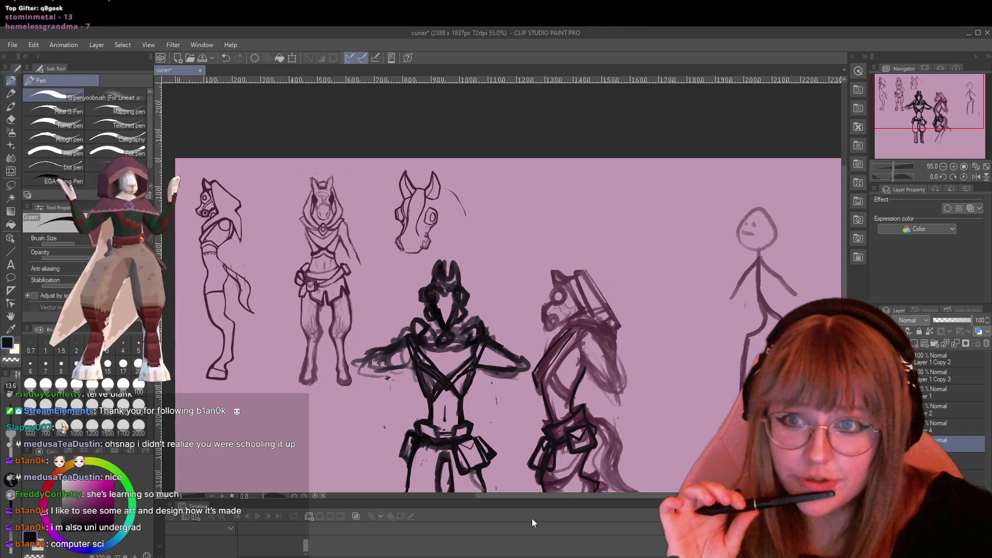
{"action": "scroll", "coordinate": [531, 304], "scroll_direction": "down", "scroll_amount": 3}
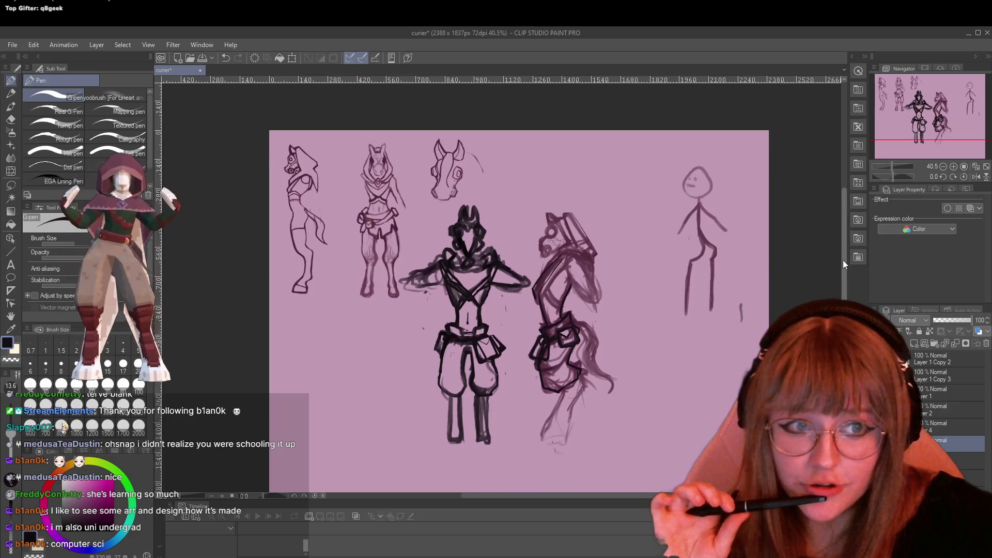
{"action": "scroll", "coordinate": [465, 372], "scroll_direction": "up", "scroll_amount": 2}
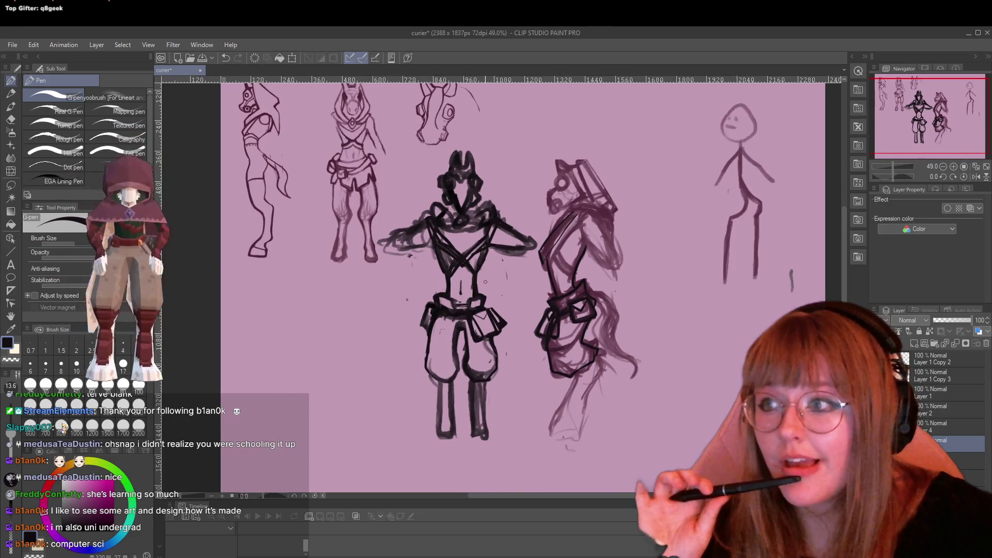
{"action": "scroll", "coordinate": [485, 282], "scroll_direction": "up", "scroll_amount": 1}
{"action": "scroll", "coordinate": [485, 281], "scroll_direction": "up", "scroll_amount": 1}
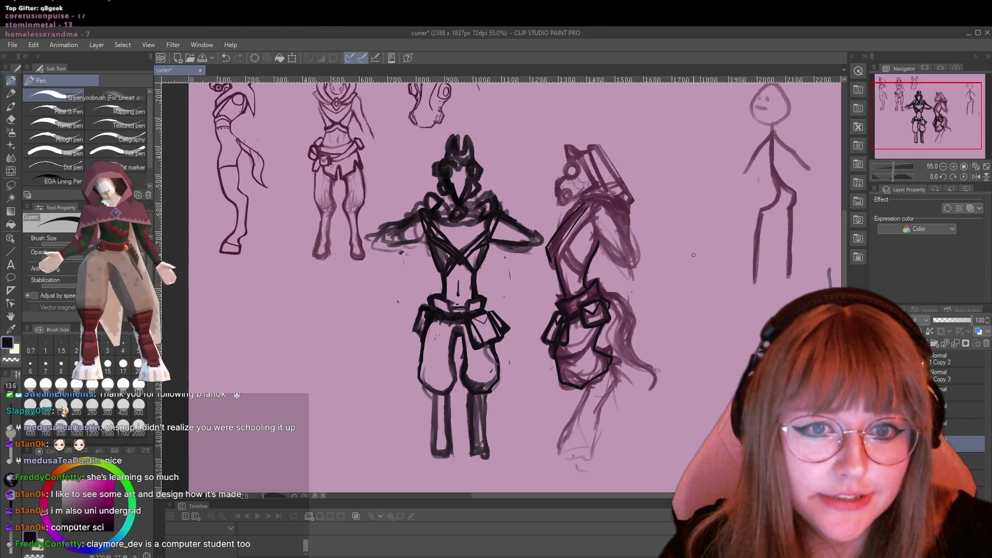
{"action": "key", "text": "ctrl+plus"}
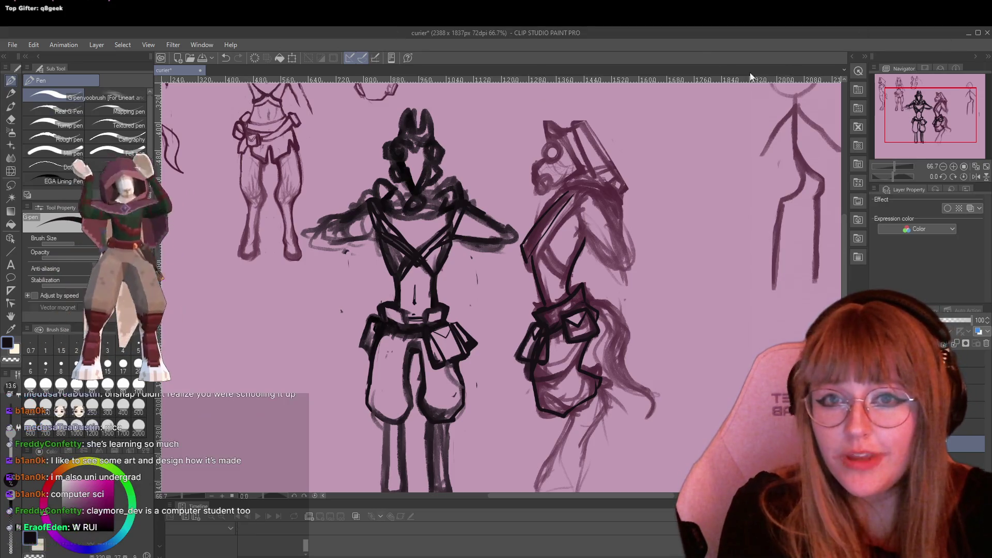
{"action": "scroll", "coordinate": [559, 128], "scroll_direction": "up", "scroll_amount": 2}
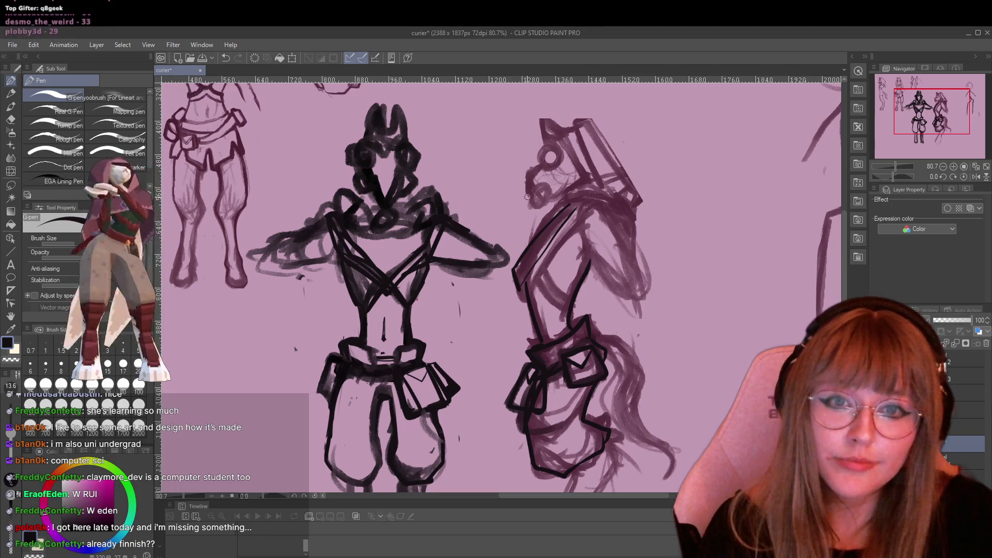
{"action": "scroll", "coordinate": [497, 124], "scroll_direction": "down", "scroll_amount": 1}
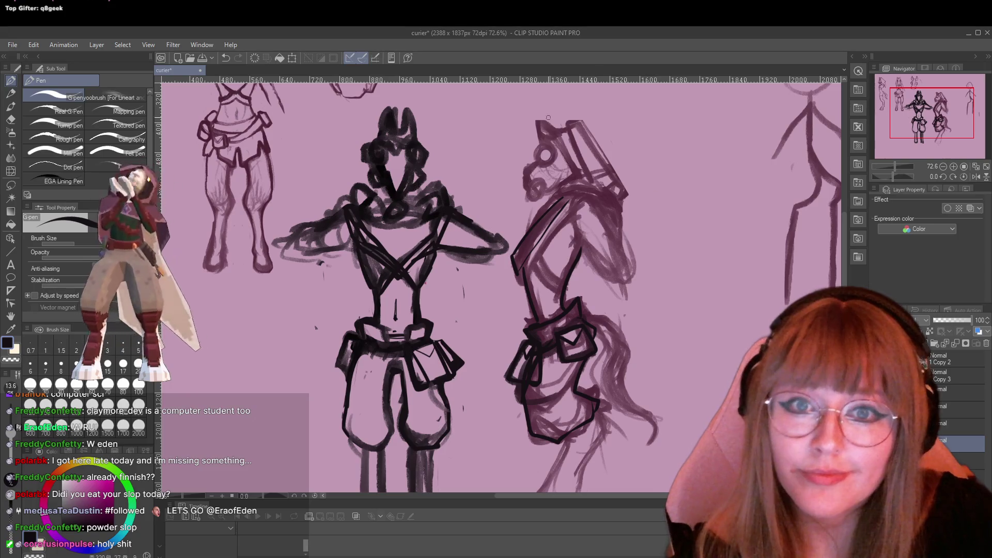
{"action": "scroll", "coordinate": [549, 104], "scroll_direction": "up", "scroll_amount": 1}
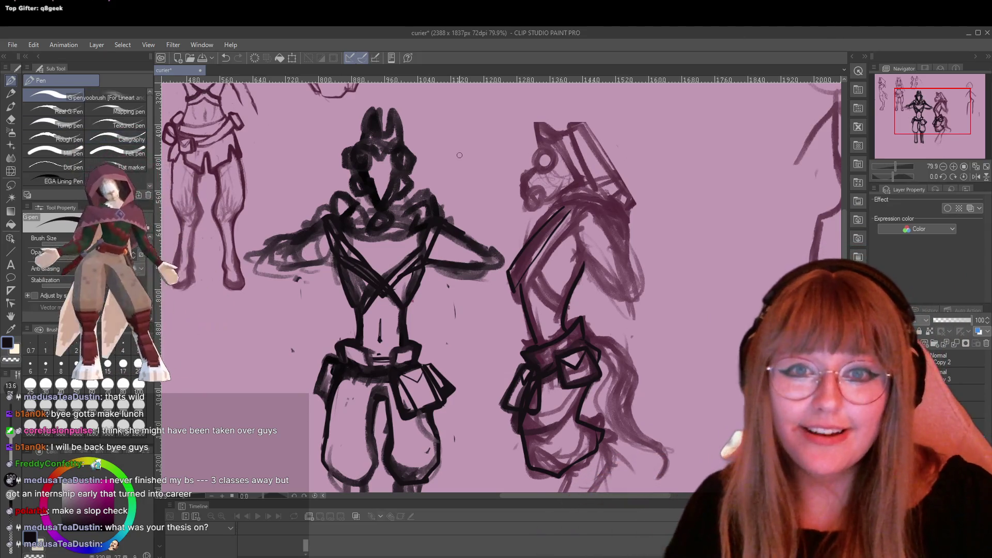
{"action": "scroll", "coordinate": [605, 155], "scroll_direction": "up", "scroll_amount": 2}
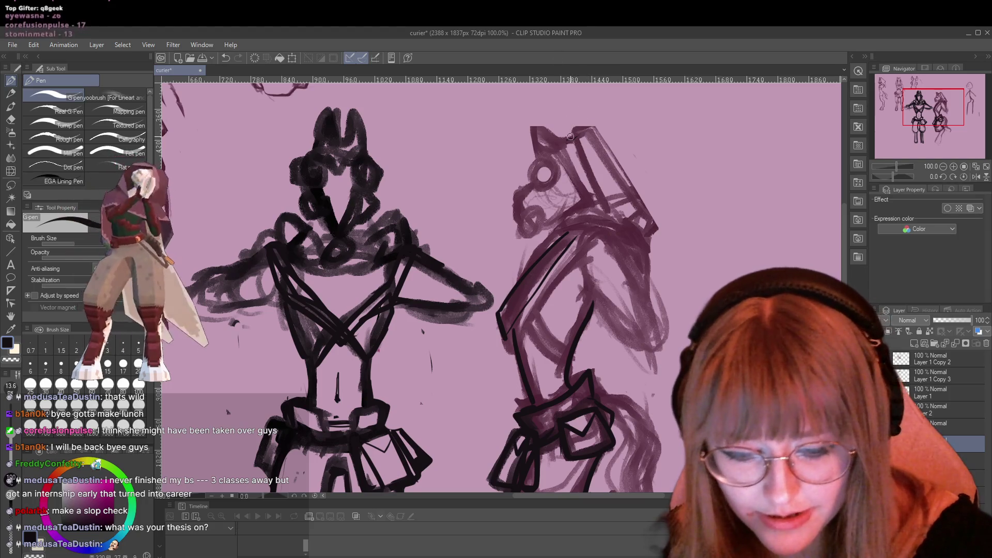
Ink the side-view head's ear tip, ear ring and back outline, plus a line across the shoulder
{"action": "mouse_move", "coordinate": [576, 137]}
{"action": "left_mouse_down"}
{"action": "mouse_move", "coordinate": [589, 136]}
{"action": "mouse_move", "coordinate": [550, 122]}
{"action": "left_mouse_up"}
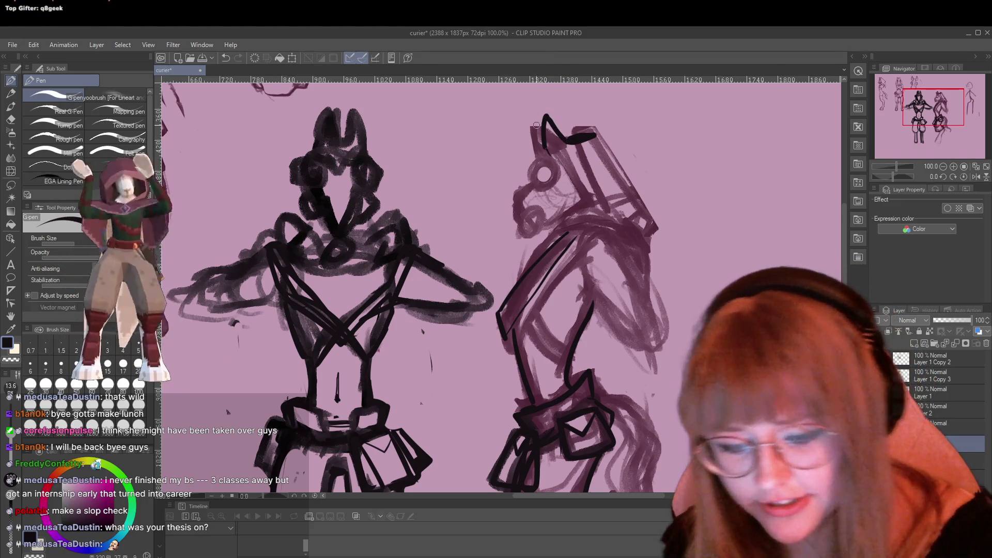
{"action": "mouse_move", "coordinate": [540, 161]}
{"action": "left_mouse_down"}
{"action": "mouse_move", "coordinate": [550, 181]}
{"action": "mouse_move", "coordinate": [532, 179]}
{"action": "left_mouse_up"}
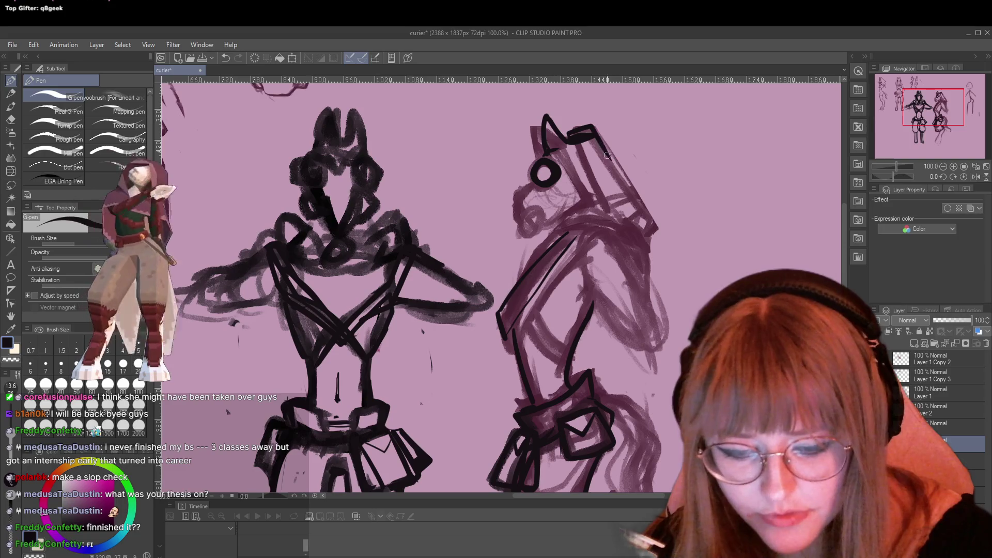
{"action": "left_click_drag", "start_coordinate": [570, 134], "coordinate": [595, 191]}
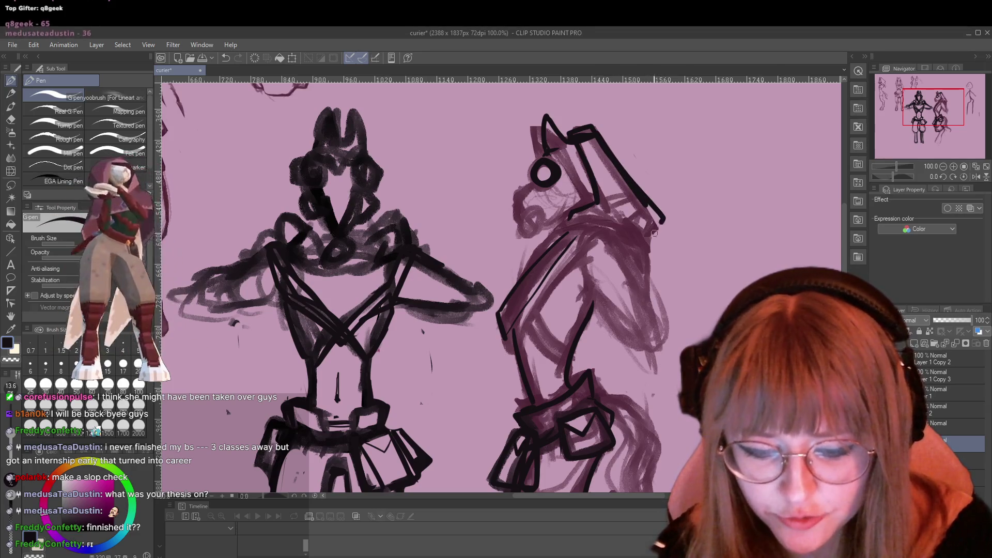
{"action": "left_click_drag", "start_coordinate": [592, 133], "coordinate": [648, 195]}
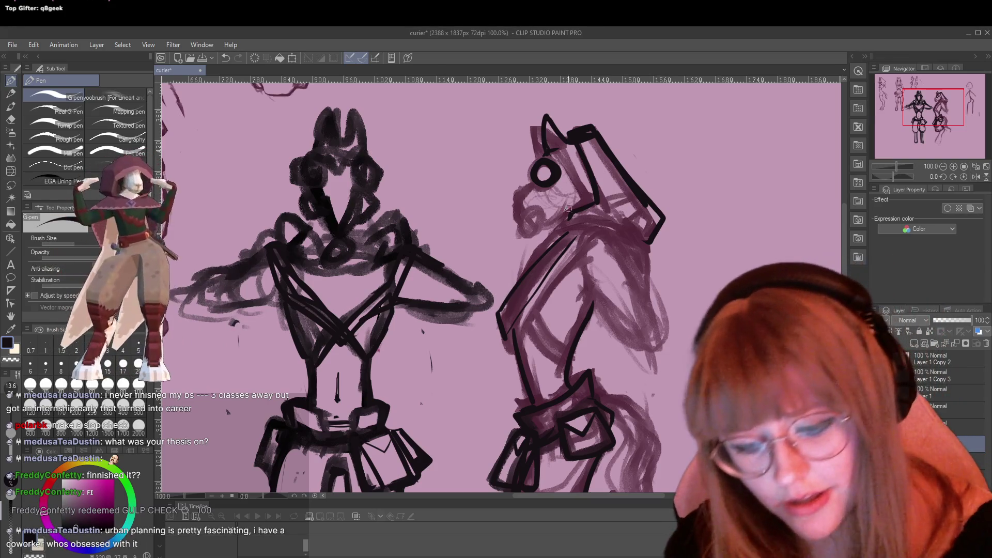
{"action": "left_click_drag", "start_coordinate": [574, 223], "coordinate": [628, 231]}
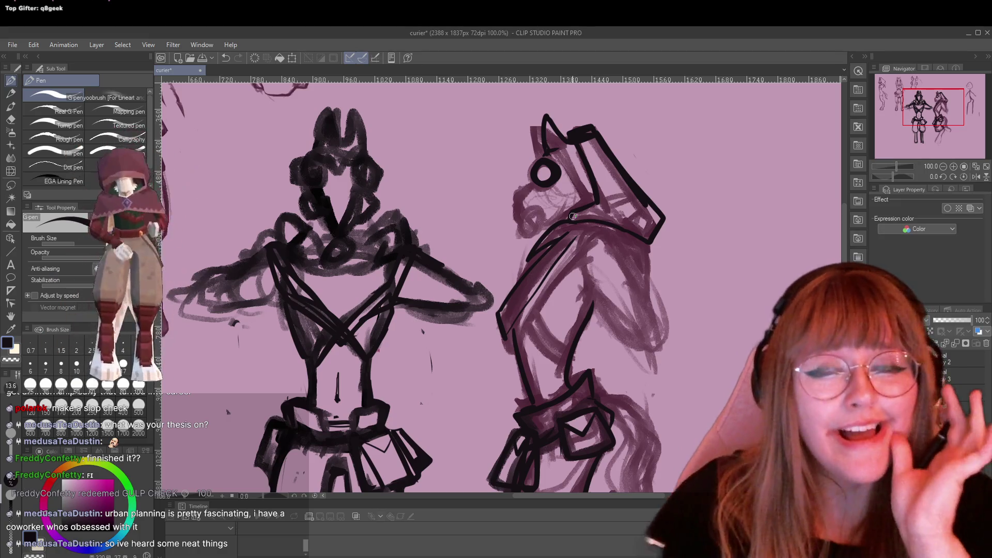
{"action": "key", "text": "XF86AudioLowerVolume"}
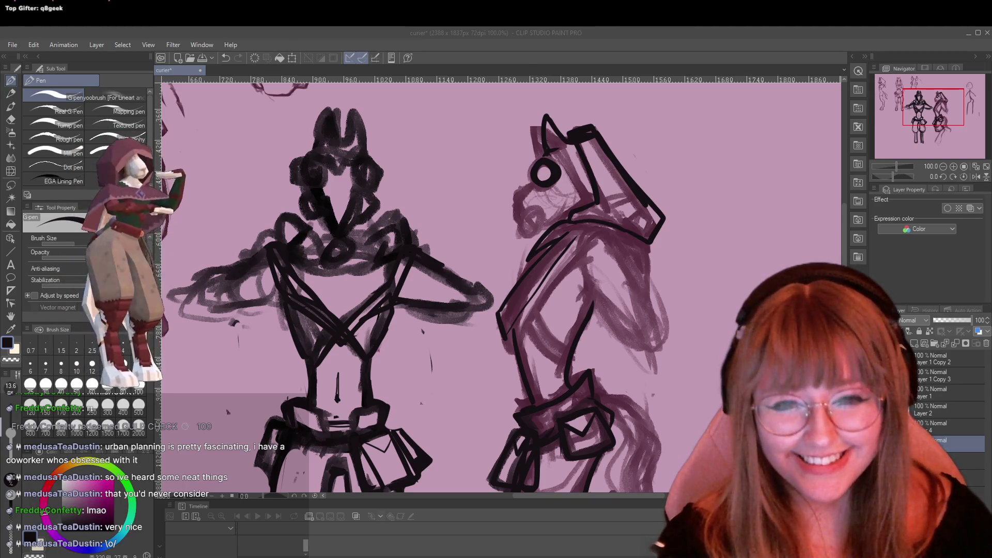
Ink the nostril loop on the side-view horse muzzle
{"action": "left_click", "coordinate": [531, 188]}
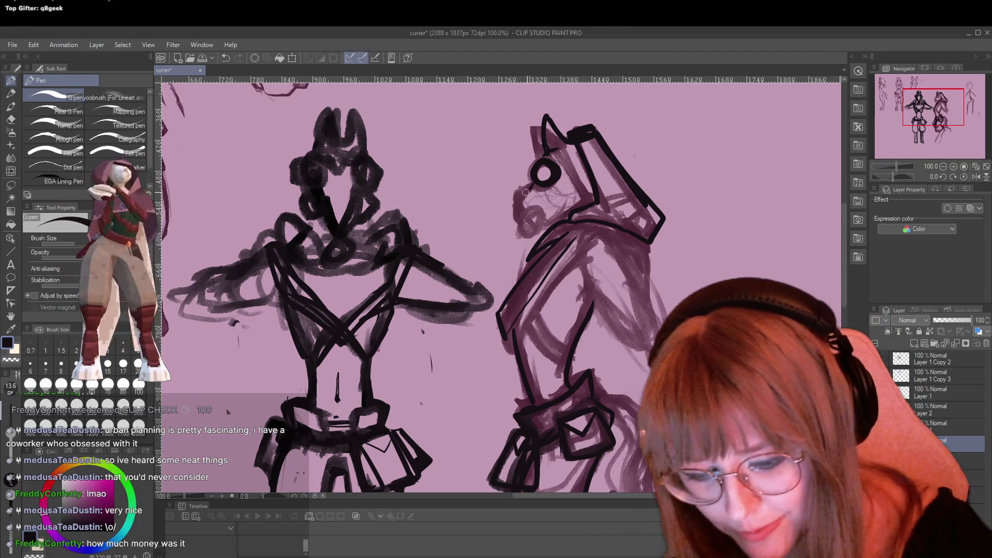
{"action": "left_click_drag", "start_coordinate": [538, 210], "coordinate": [543, 208]}
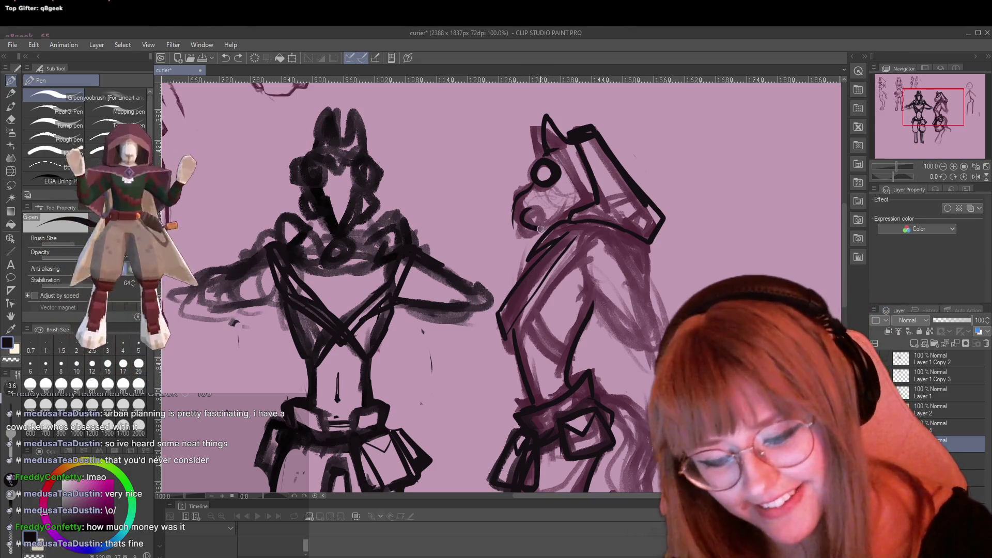
{"action": "left_click_drag", "start_coordinate": [531, 207], "coordinate": [528, 207]}
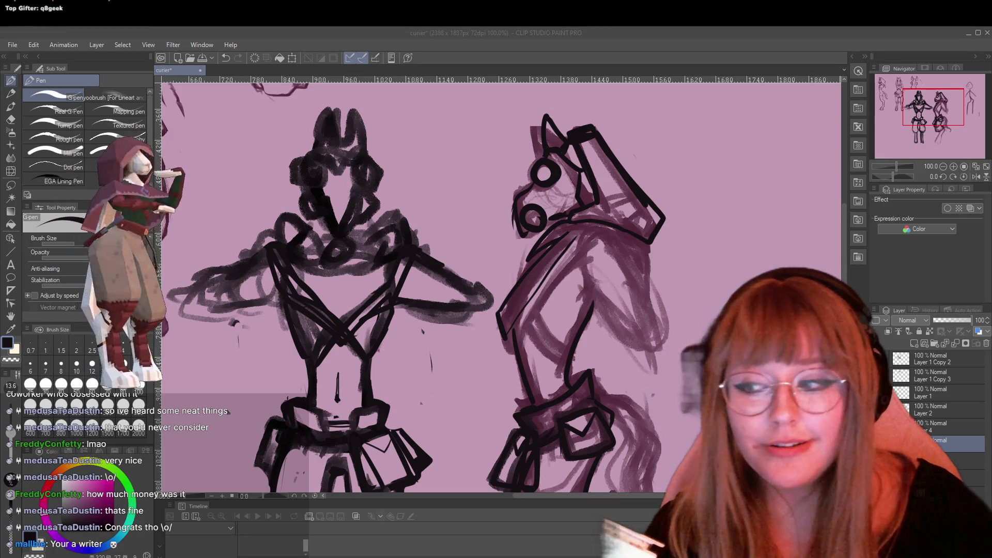
Extend the side figure's shoulder line down-right and its back line downward
{"action": "left_click", "coordinate": [494, 223]}
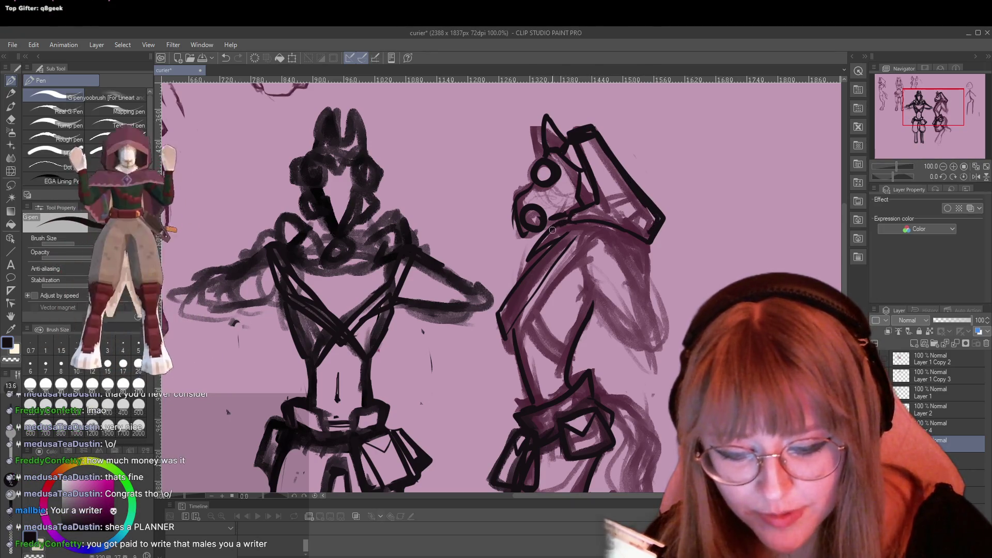
{"action": "left_click_drag", "start_coordinate": [615, 258], "coordinate": [634, 291]}
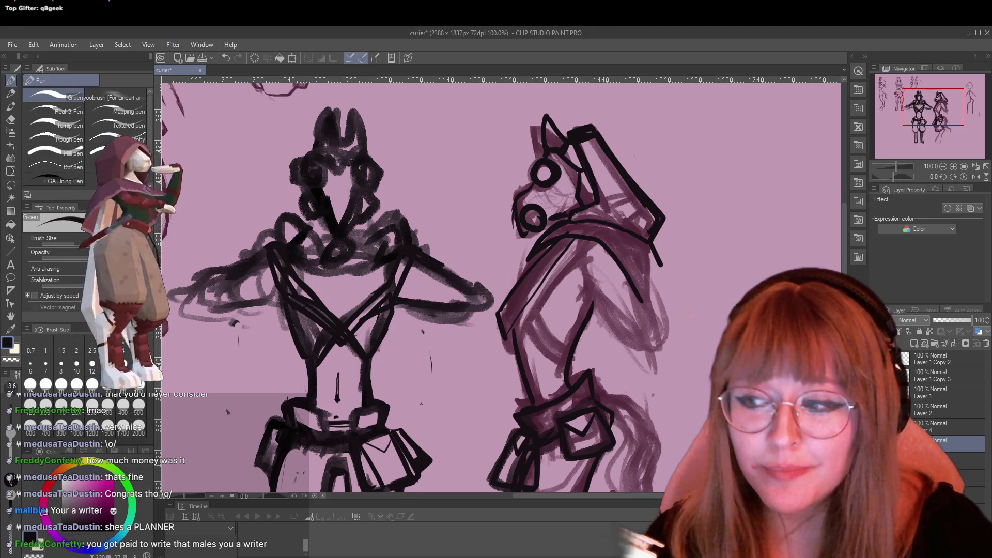
{"action": "left_click_drag", "start_coordinate": [662, 266], "coordinate": [654, 314]}
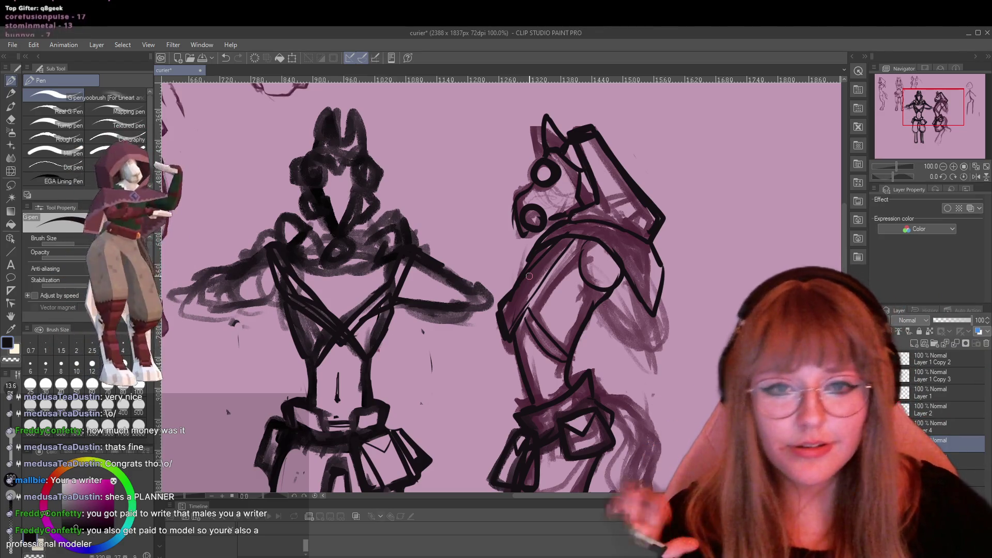
Ink the side figure's leg front and back lines down to strokes at the foot
{"action": "scroll", "coordinate": [561, 268], "scroll_direction": "down", "scroll_amount": 1}
{"action": "scroll", "coordinate": [561, 268], "scroll_direction": "down", "scroll_amount": 1}
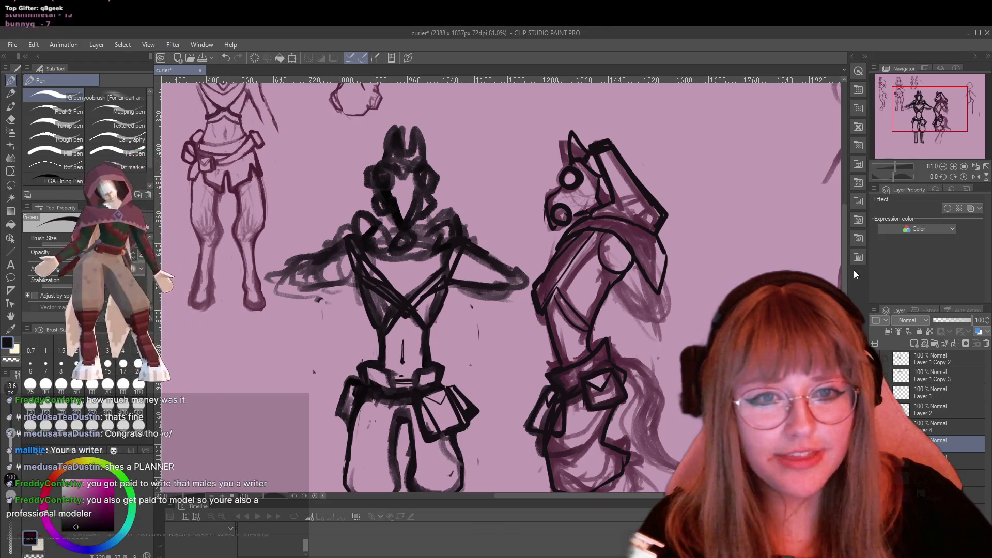
{"action": "left_click_drag", "start_coordinate": [844, 234], "coordinate": [851, 270]}
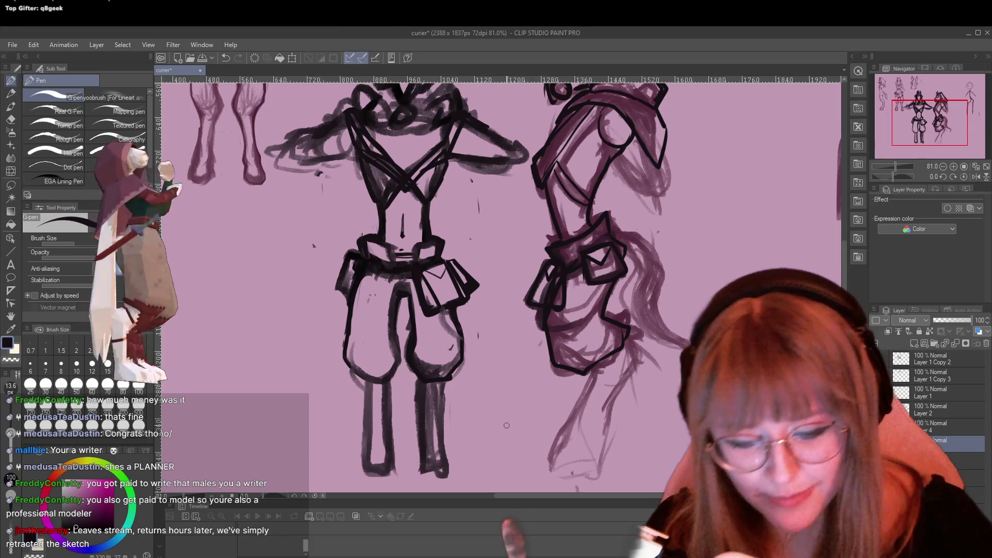
{"action": "left_click_drag", "start_coordinate": [626, 342], "coordinate": [640, 360]}
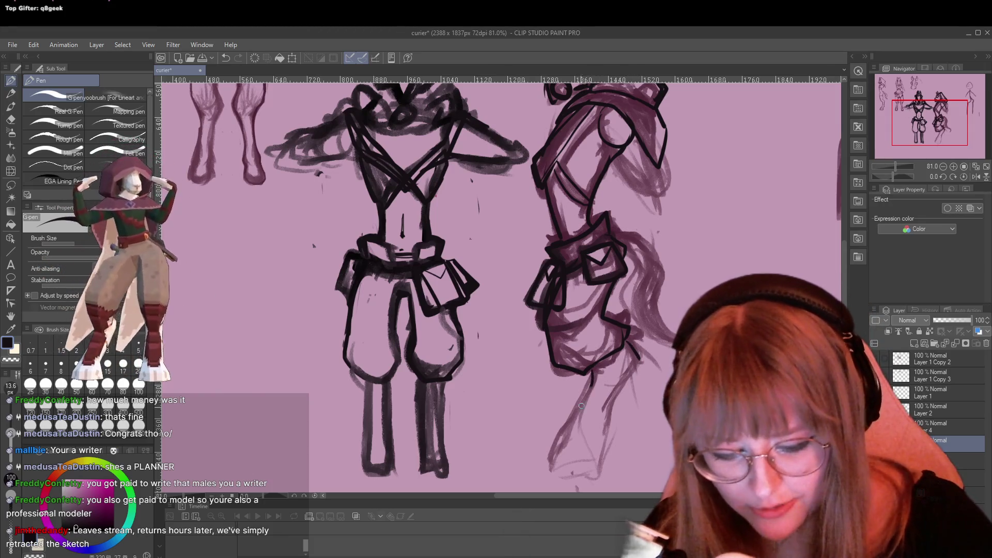
{"action": "left_click_drag", "start_coordinate": [581, 406], "coordinate": [575, 410]}
{"action": "left_click_drag", "start_coordinate": [638, 356], "coordinate": [607, 412]}
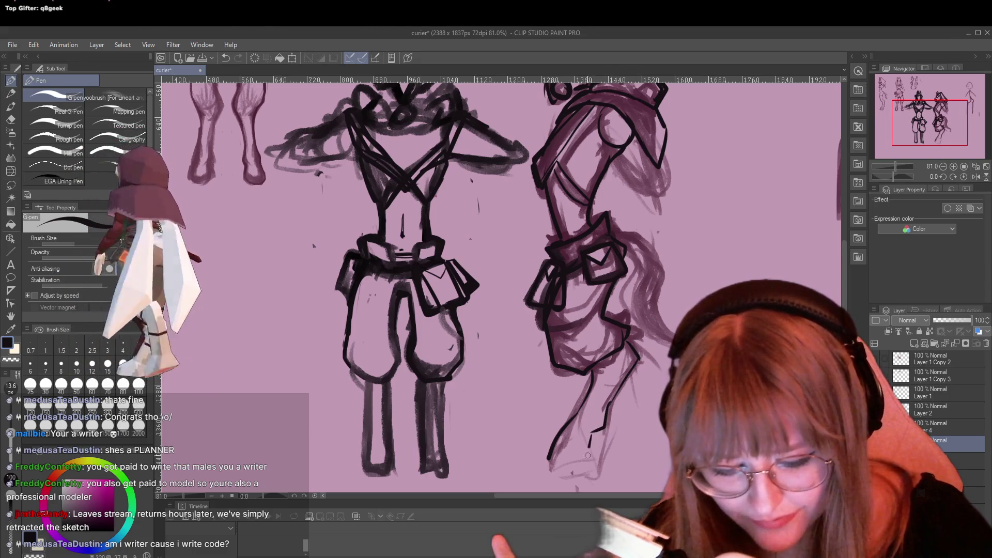
{"action": "left_click_drag", "start_coordinate": [595, 431], "coordinate": [585, 464]}
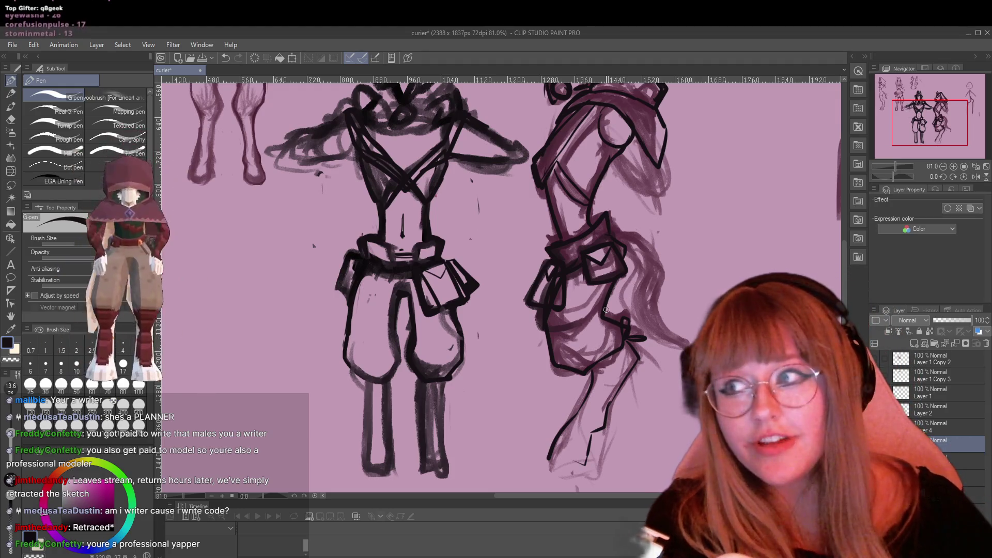
Zoom out and pan to bring the upper parts of both sketches into view
{"action": "scroll", "coordinate": [676, 230], "scroll_direction": "down", "scroll_amount": 1}
{"action": "scroll", "coordinate": [676, 230], "scroll_direction": "down", "scroll_amount": 1}
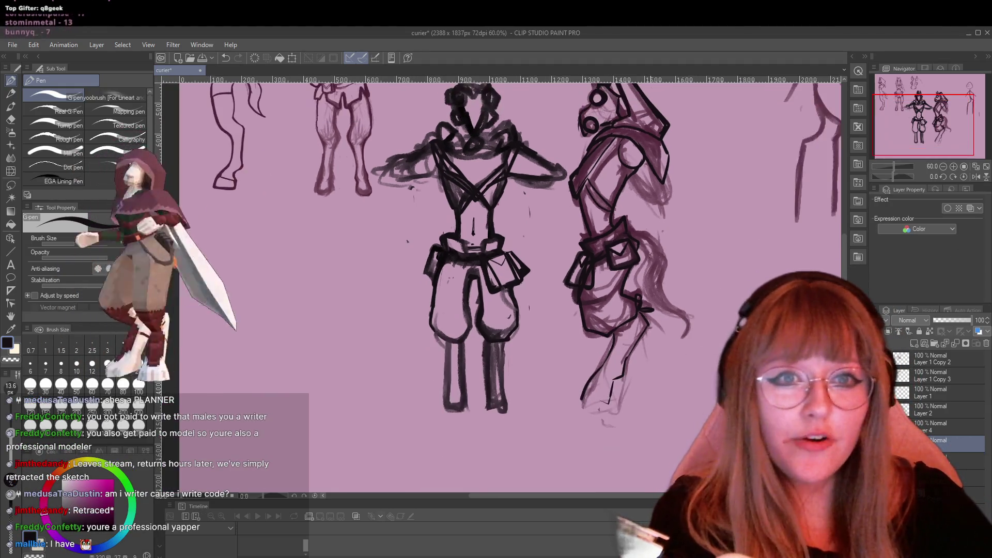
{"action": "scroll", "coordinate": [792, 258], "scroll_direction": "down", "scroll_amount": 1}
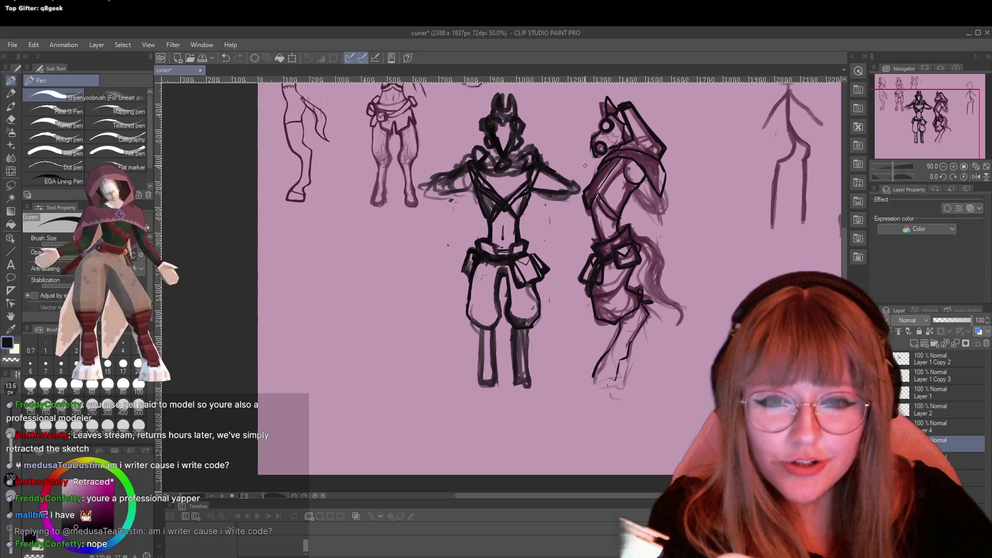
{"action": "scroll", "coordinate": [585, 155], "scroll_direction": "up", "scroll_amount": 1}
{"action": "scroll", "coordinate": [673, 159], "scroll_direction": "up", "scroll_amount": 2}
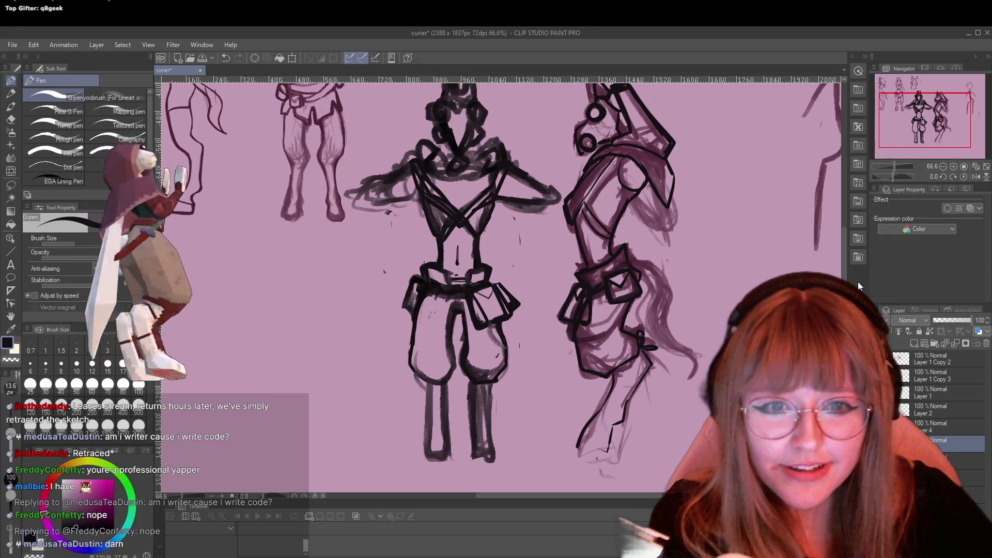
{"action": "mouse_move", "coordinate": [845, 282]}
{"action": "left_mouse_down"}
{"action": "mouse_move", "coordinate": [845, 261]}
{"action": "mouse_move", "coordinate": [844, 272]}
{"action": "left_mouse_up"}
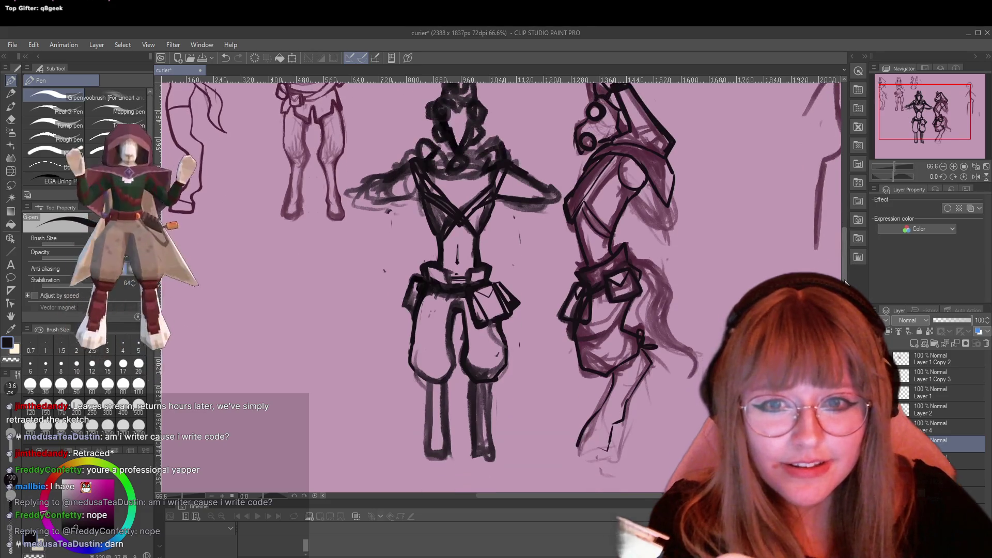
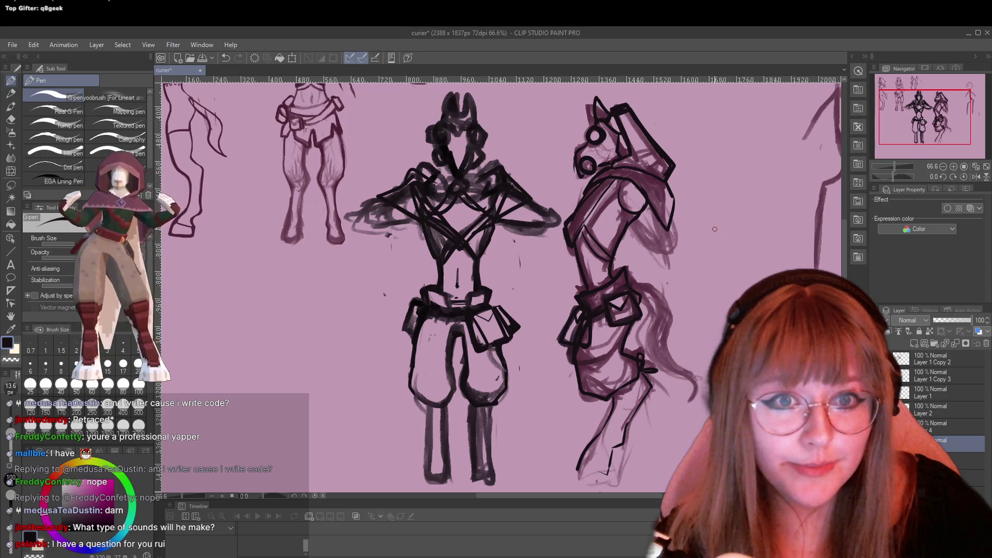
Zoom the canvas out slightly to see the row of rough character sketches
{"action": "scroll", "coordinate": [713, 228], "scroll_direction": "down", "scroll_amount": 2}
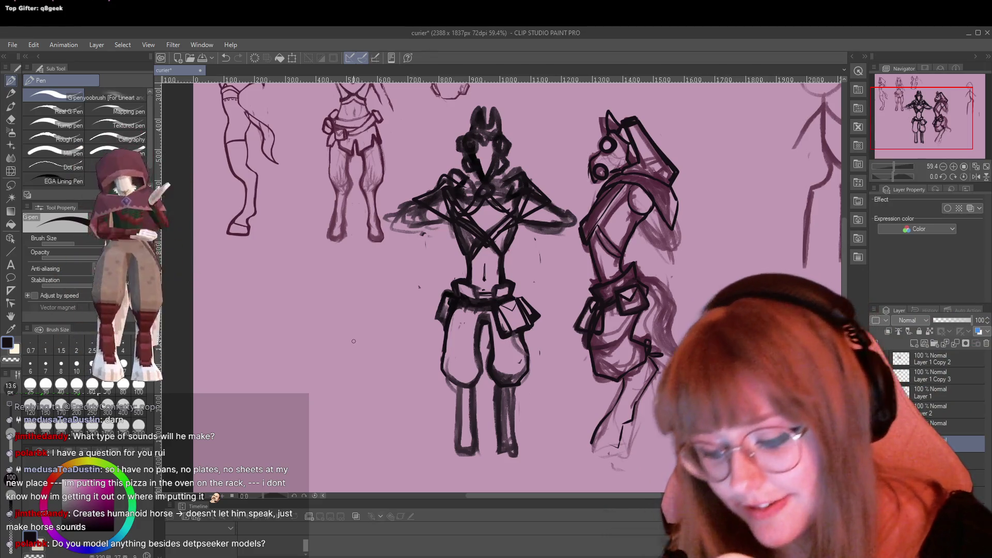
Switch to the TRYpencil and sketch the creature's scribbled head loop in the empty left area
{"action": "key", "text": "p"}
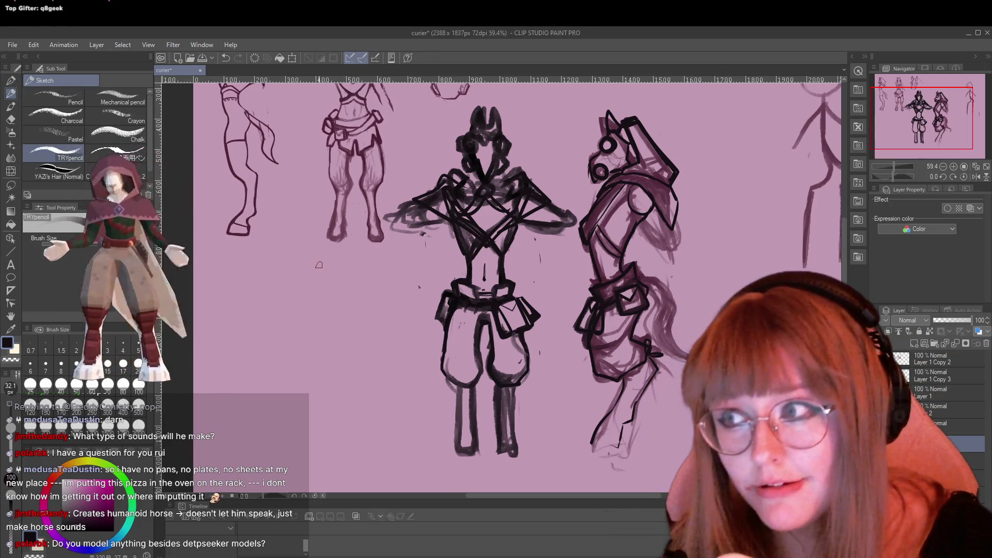
{"action": "left_click_drag", "start_coordinate": [516, 495], "coordinate": [480, 494]}
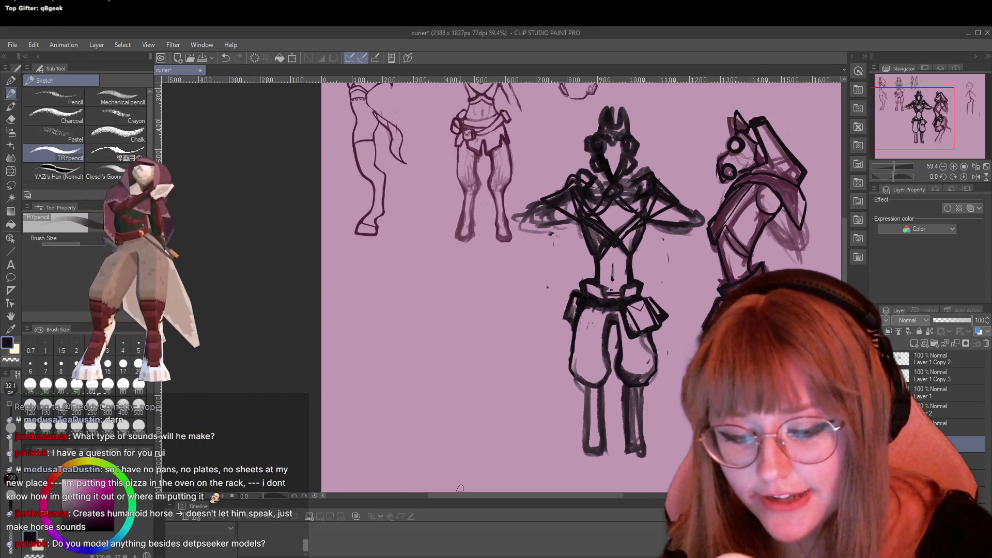
{"action": "scroll", "coordinate": [845, 253], "scroll_direction": "down", "scroll_amount": 2}
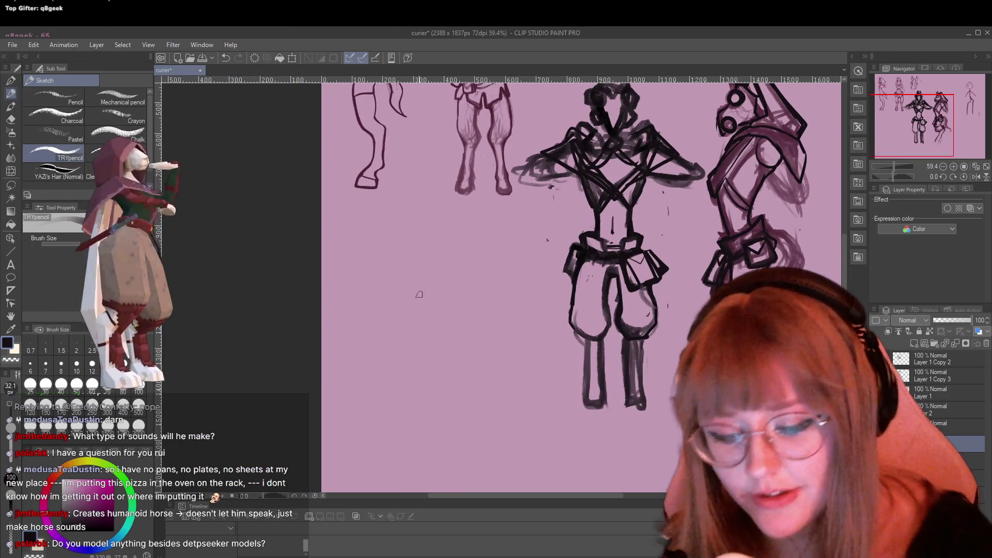
{"action": "left_click_drag", "start_coordinate": [419, 294], "coordinate": [444, 284]}
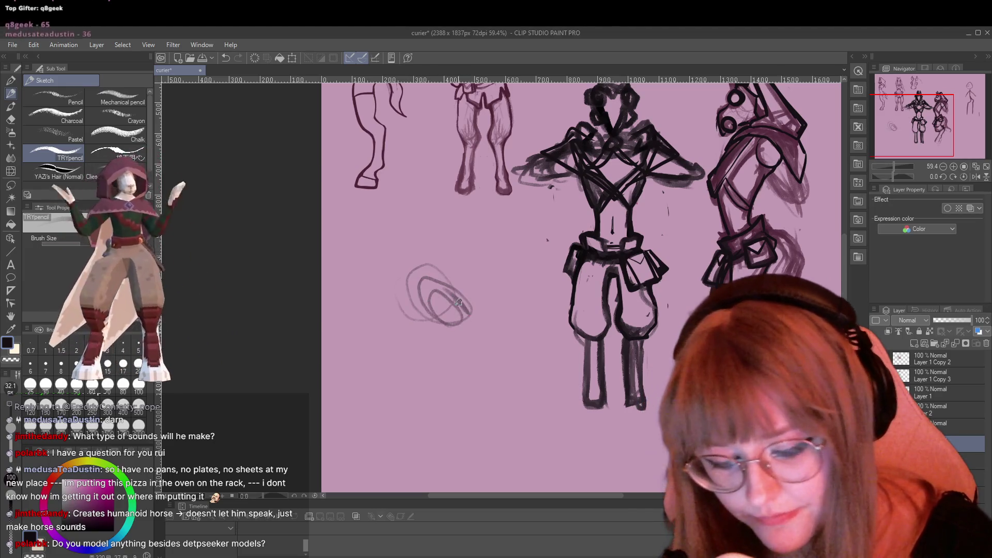
{"action": "left_click_drag", "start_coordinate": [456, 325], "coordinate": [466, 325]}
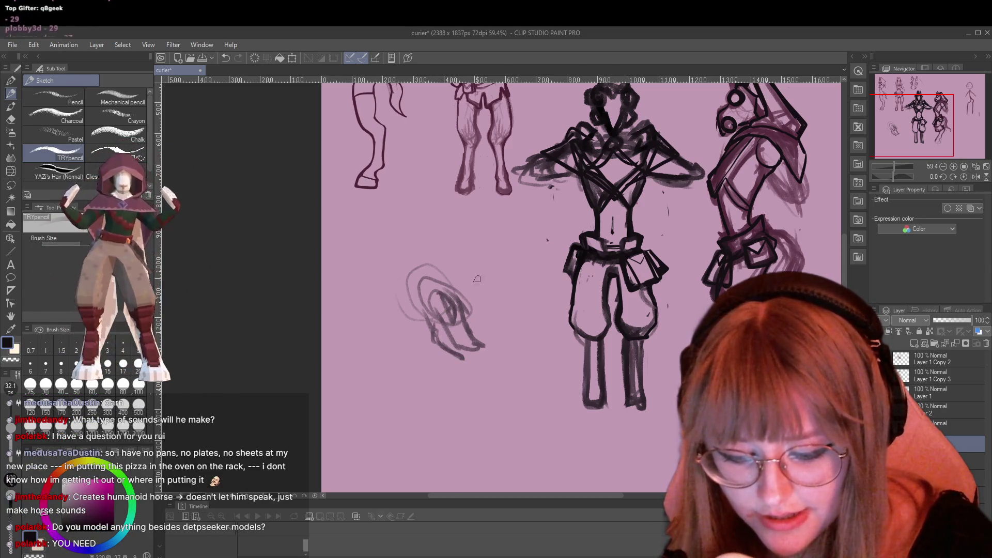
Add the creature's tall ear, leftward muzzle, jaw curve, neck arc and body outline
{"action": "mouse_move", "coordinate": [410, 216]}
{"action": "left_mouse_down"}
{"action": "mouse_move", "coordinate": [415, 249]}
{"action": "mouse_move", "coordinate": [378, 316]}
{"action": "left_mouse_up"}
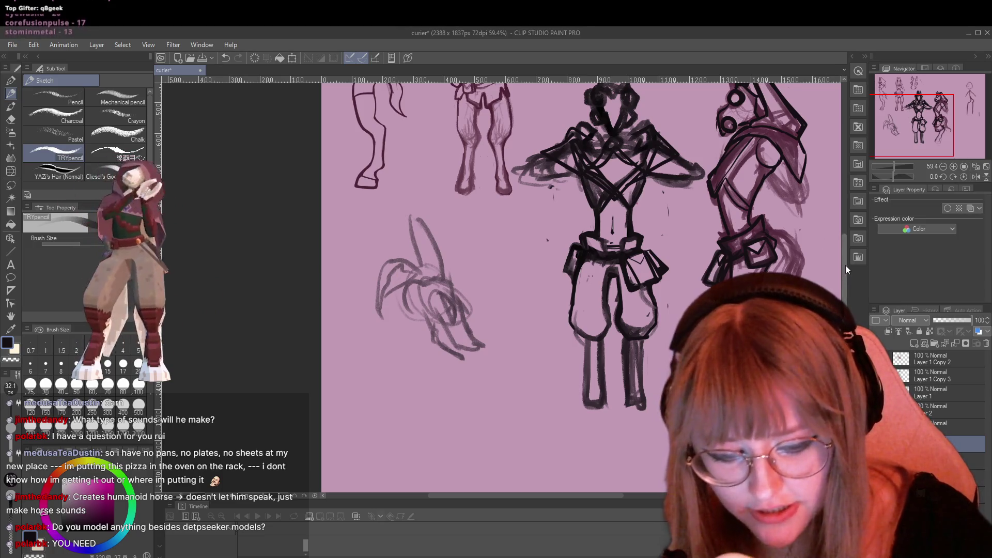
{"action": "scroll", "coordinate": [398, 279], "scroll_direction": "down", "scroll_amount": 3}
{"action": "left_click_drag", "start_coordinate": [385, 242], "coordinate": [363, 247]}
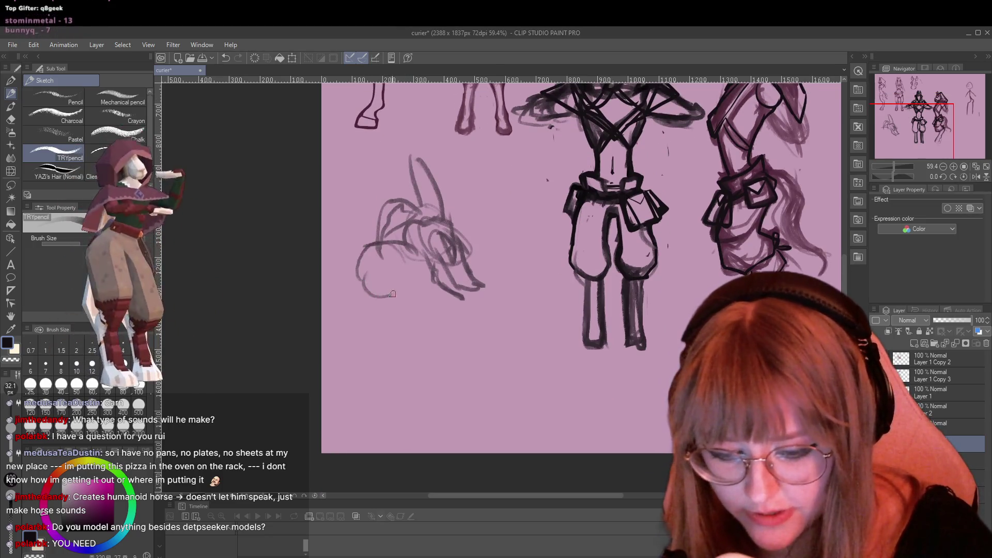
{"action": "left_click_drag", "start_coordinate": [414, 287], "coordinate": [364, 302]}
{"action": "left_click_drag", "start_coordinate": [364, 242], "coordinate": [398, 345]}
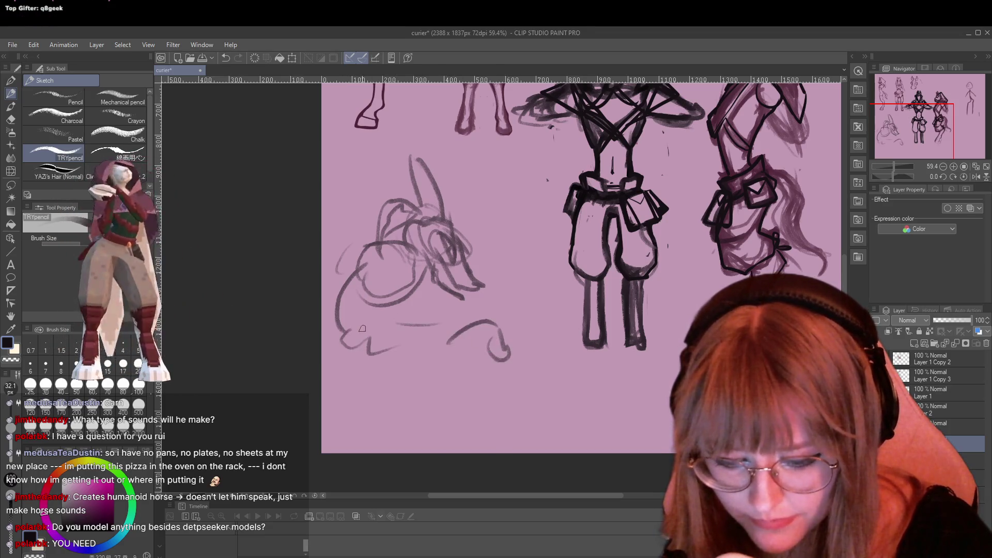
{"action": "mouse_move", "coordinate": [363, 329]}
{"action": "left_mouse_down"}
{"action": "mouse_move", "coordinate": [436, 404]}
{"action": "mouse_move", "coordinate": [398, 444]}
{"action": "left_mouse_up"}
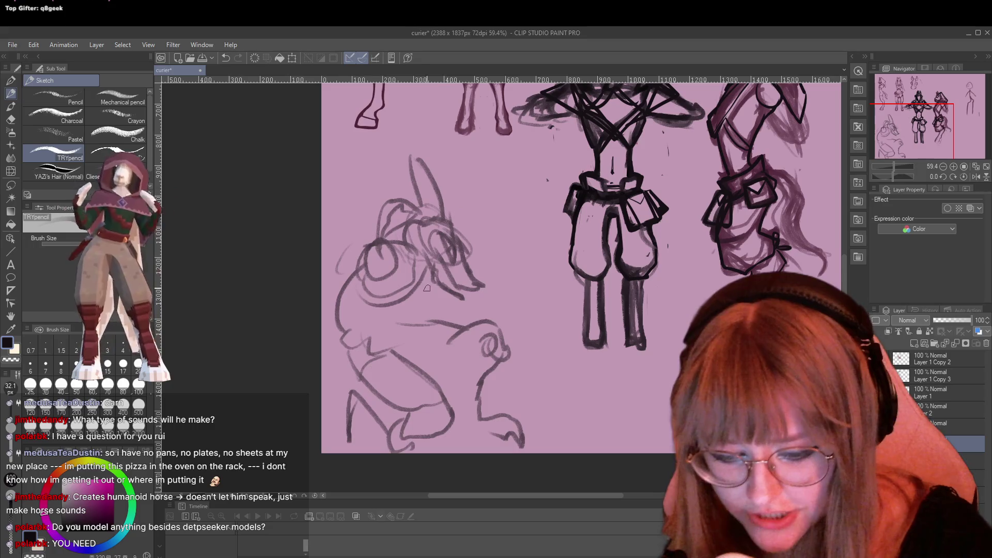
{"action": "mouse_move", "coordinate": [522, 275]}
{"action": "left_mouse_down"}
{"action": "mouse_move", "coordinate": [494, 229]}
{"action": "mouse_move", "coordinate": [528, 225]}
{"action": "left_mouse_up"}
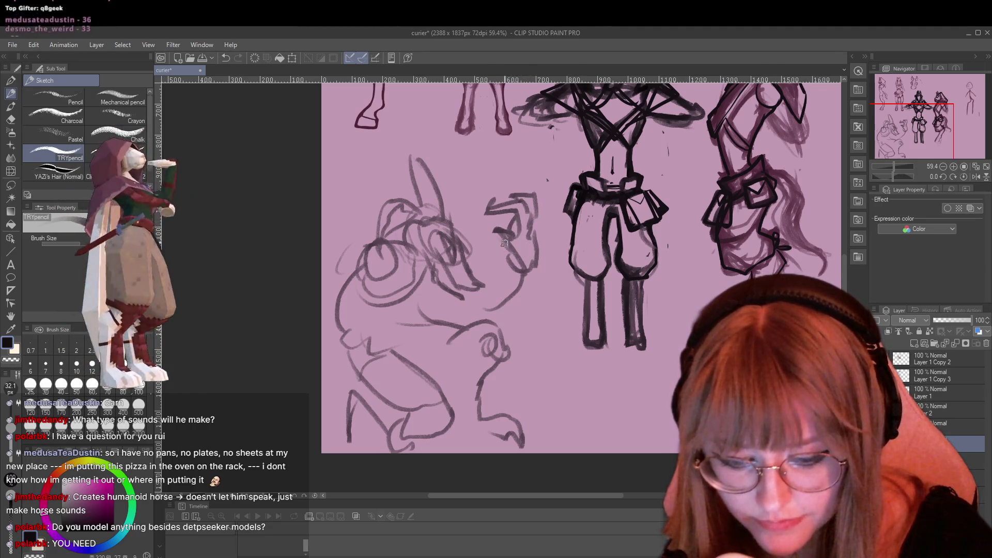
Add a second ear and detail strokes to the creature's head, then handwrite 'Sern' beneath it
{"action": "left_click_drag", "start_coordinate": [504, 243], "coordinate": [507, 300]}
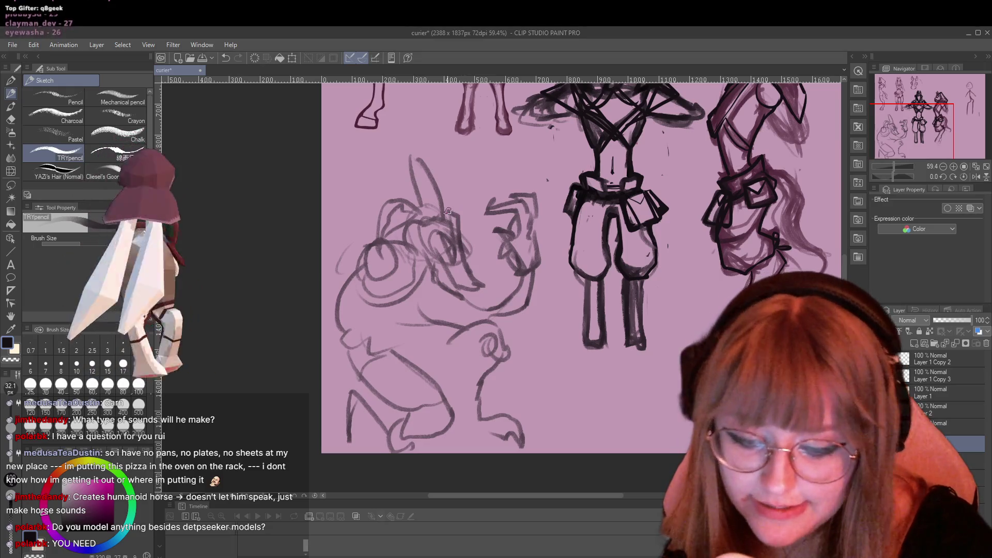
{"action": "left_click_drag", "start_coordinate": [454, 233], "coordinate": [471, 181]}
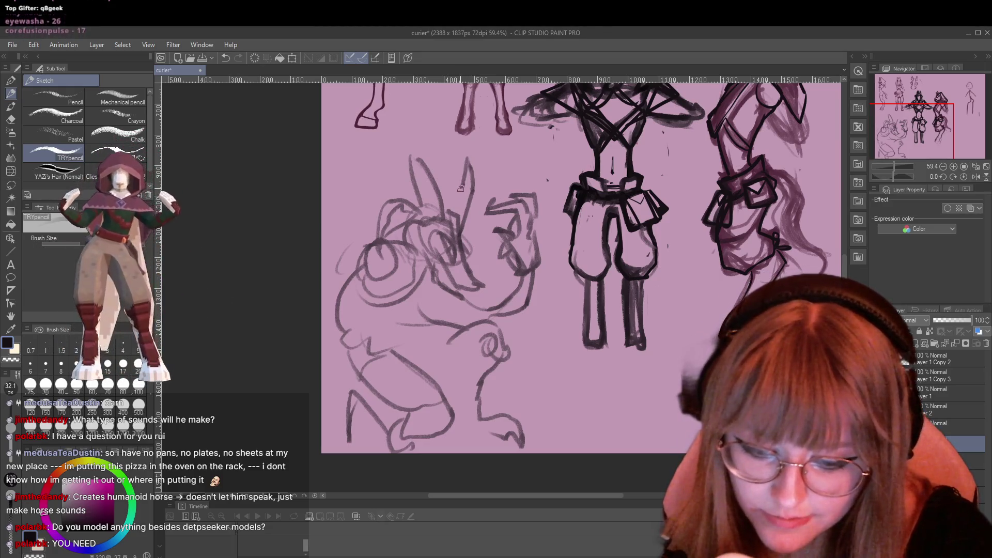
{"action": "left_click_drag", "start_coordinate": [399, 145], "coordinate": [424, 177]}
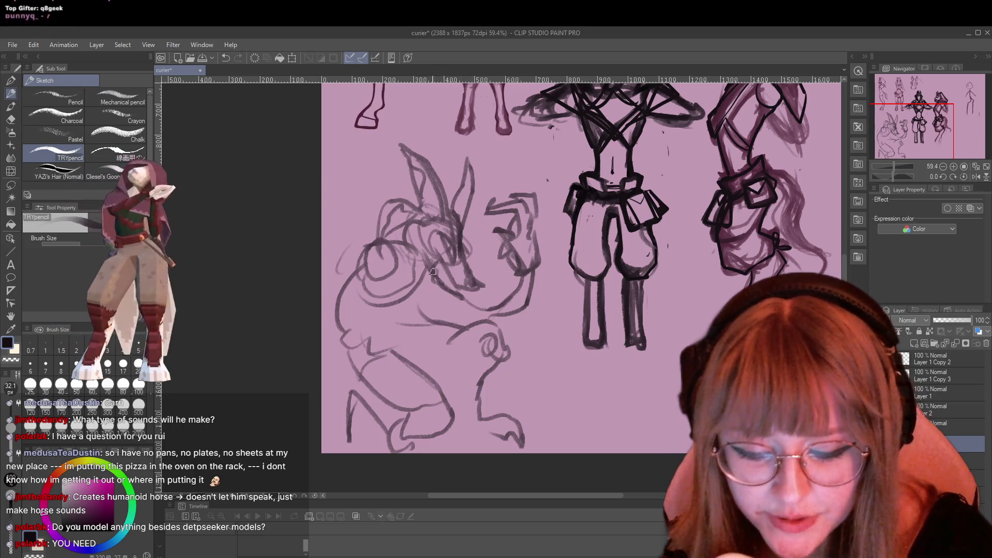
{"action": "left_click_drag", "start_coordinate": [432, 272], "coordinate": [447, 290]}
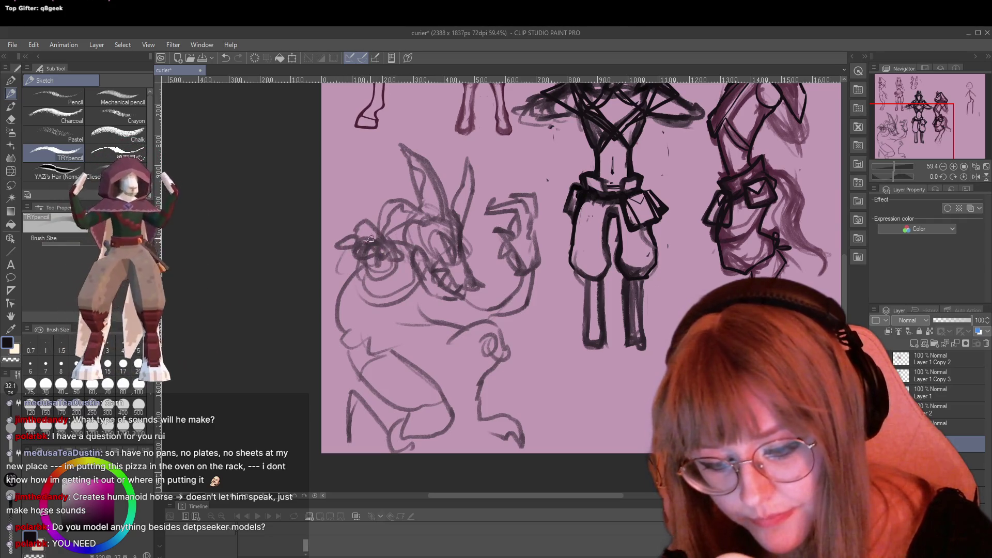
{"action": "left_click_drag", "start_coordinate": [356, 249], "coordinate": [322, 266]}
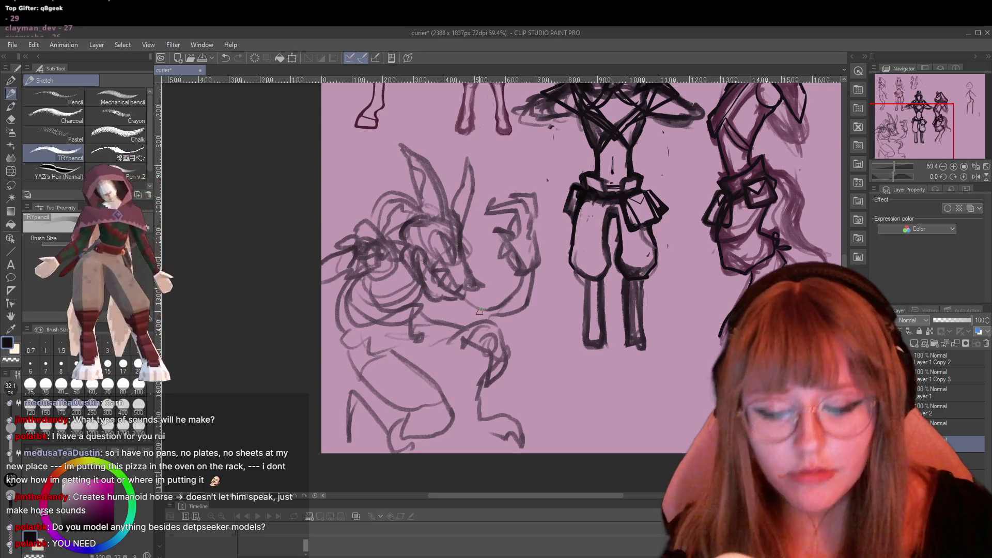
{"action": "mouse_move", "coordinate": [534, 385]}
{"action": "left_mouse_down"}
{"action": "mouse_move", "coordinate": [525, 417]}
{"action": "mouse_move", "coordinate": [617, 403]}
{"action": "left_mouse_up"}
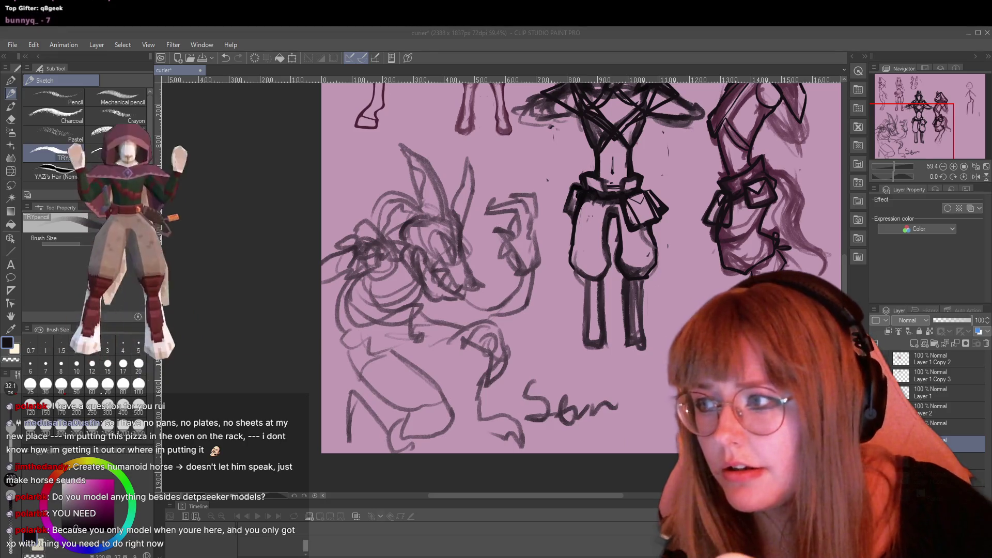
Return to Clip Studio, scroll right and zoom in to about 65% on the central figures
{"action": "key", "text": "alt+Tab"}
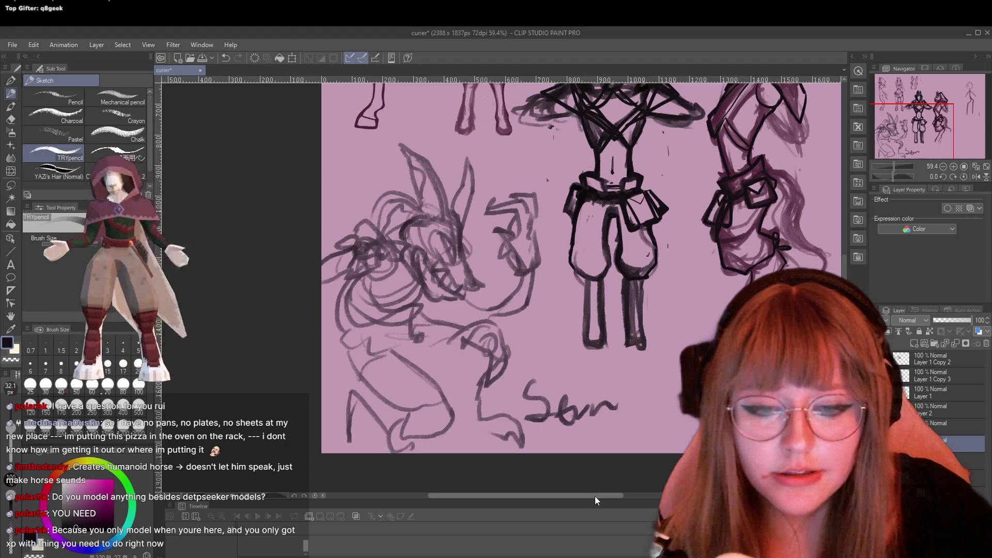
{"action": "left_click_drag", "start_coordinate": [594, 496], "coordinate": [635, 495]}
{"action": "scroll", "coordinate": [535, 301], "scroll_direction": "up", "scroll_amount": 1}
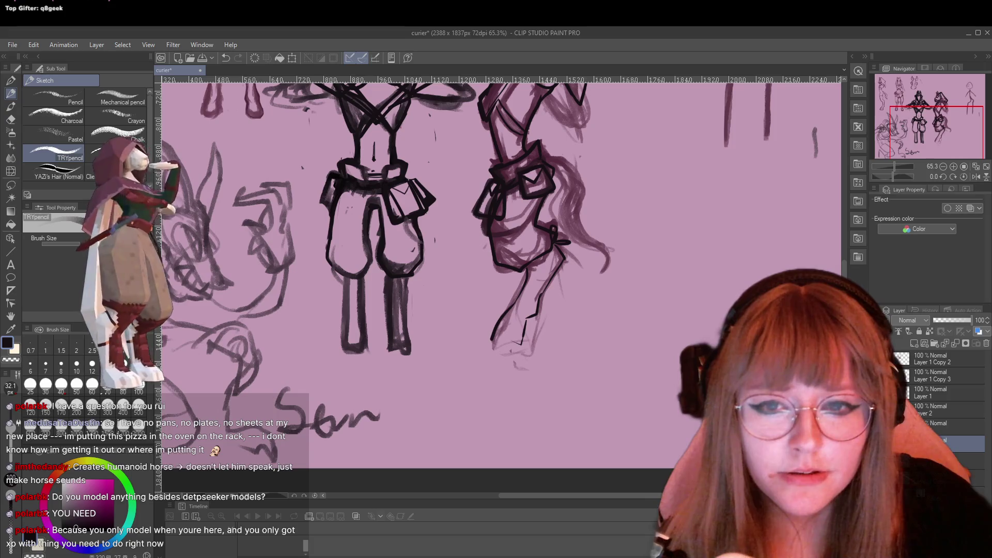
Scroll up and zoom out to about 58% to show the whole top row with heads
{"action": "left_click_drag", "start_coordinate": [844, 306], "coordinate": [849, 270]}
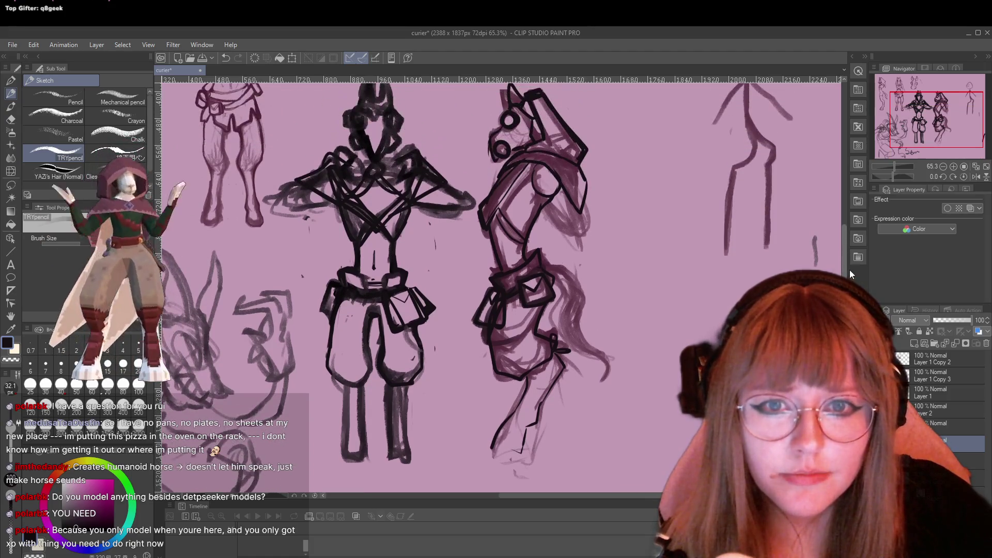
{"action": "scroll", "coordinate": [532, 203], "scroll_direction": "down", "scroll_amount": 1}
{"action": "scroll", "coordinate": [532, 203], "scroll_direction": "down", "scroll_amount": 1}
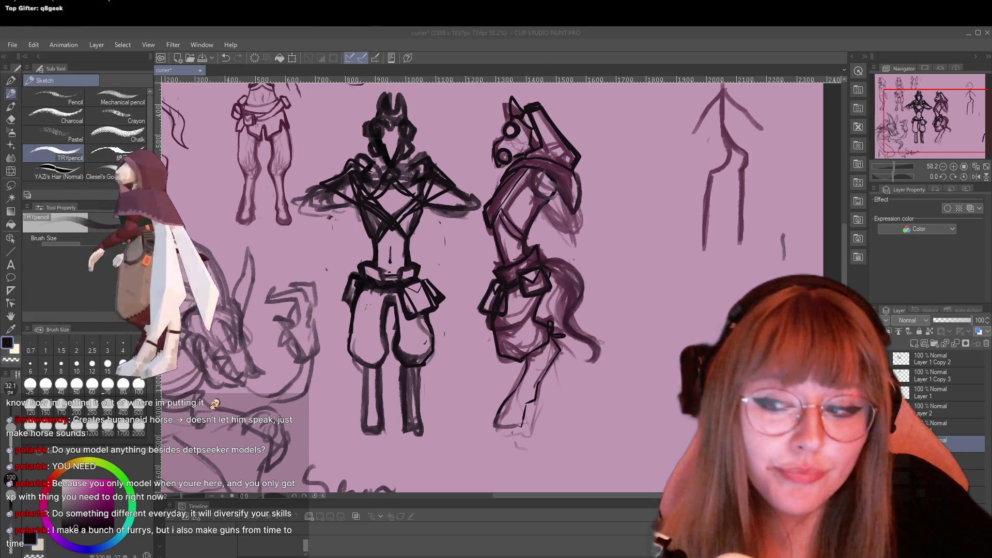
{"action": "left_click", "coordinate": [526, 272]}
Zoom the canvas view out around the central outfit figure
{"action": "scroll", "coordinate": [527, 272], "scroll_direction": "down", "scroll_amount": 2}
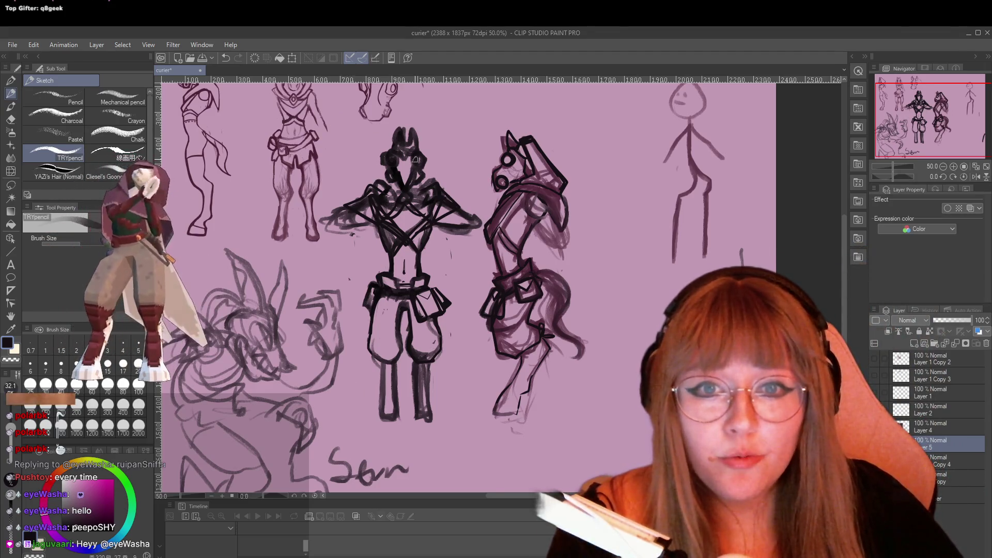
{"action": "scroll", "coordinate": [415, 160], "scroll_direction": "down", "scroll_amount": 1}
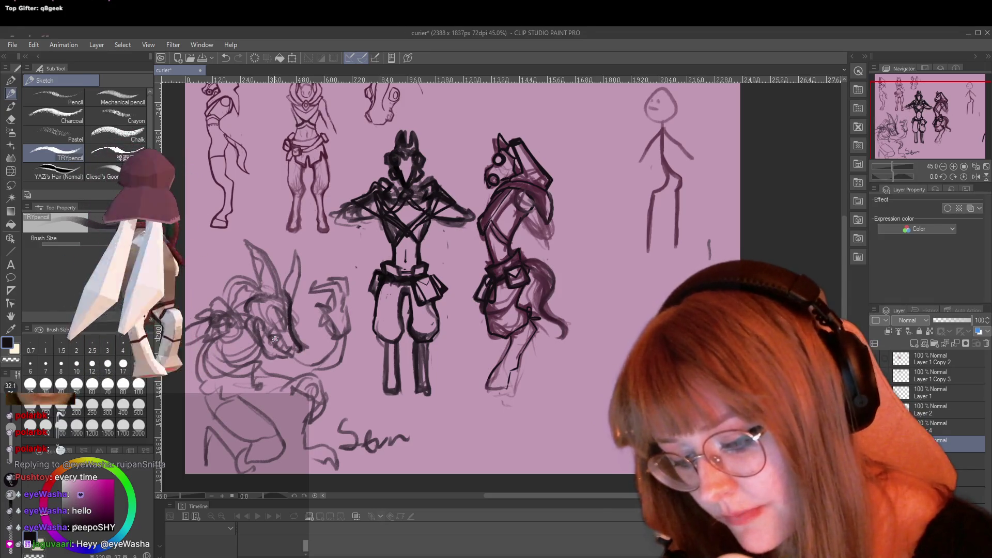
Add a dark G-pen stroke to the lower-left creature sketch, then return to the TRYpencil
{"action": "key", "text": "p"}
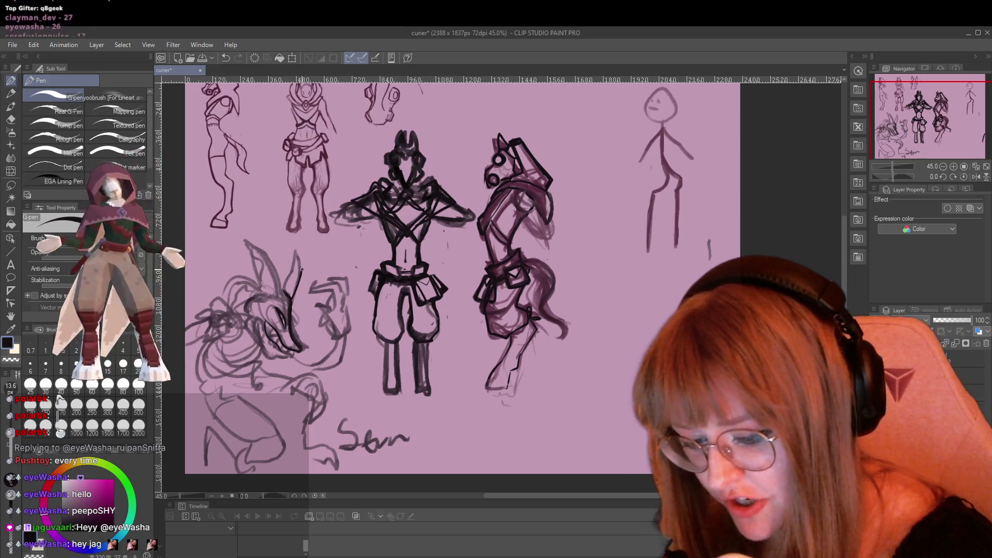
{"action": "left_click_drag", "start_coordinate": [302, 269], "coordinate": [282, 240]}
{"action": "key", "text": "p"}
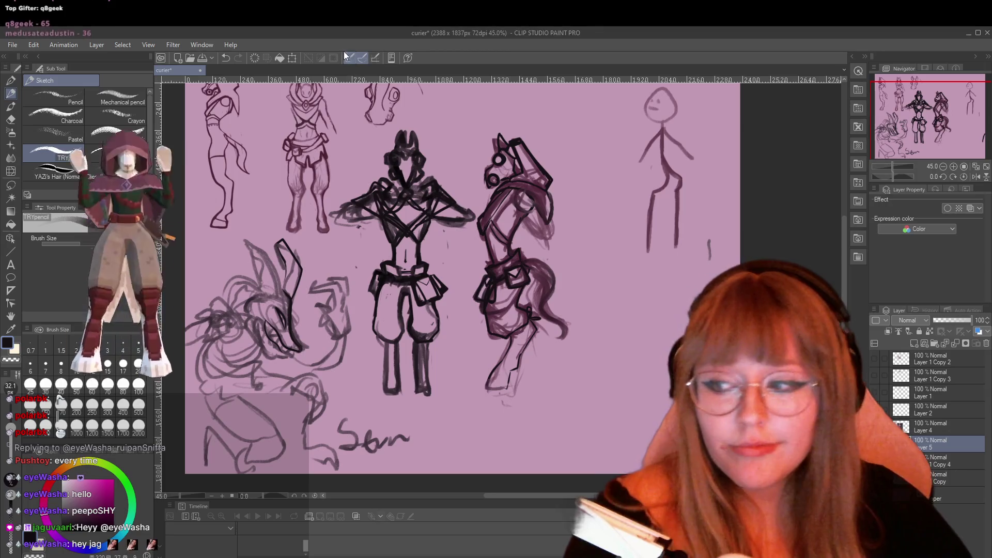
{"action": "scroll", "coordinate": [503, 261], "scroll_direction": "down", "scroll_amount": 1}
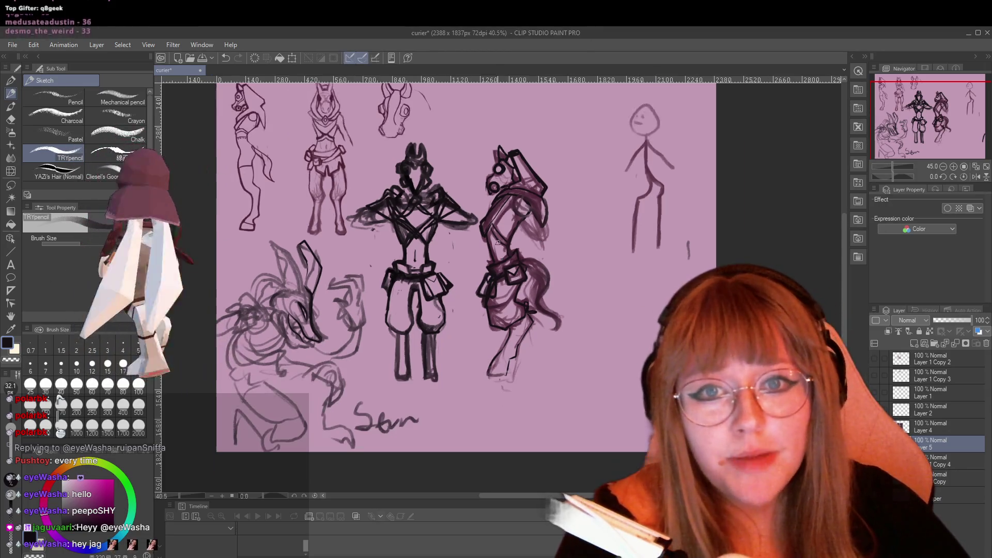
{"action": "scroll", "coordinate": [450, 140], "scroll_direction": "up", "scroll_amount": 1}
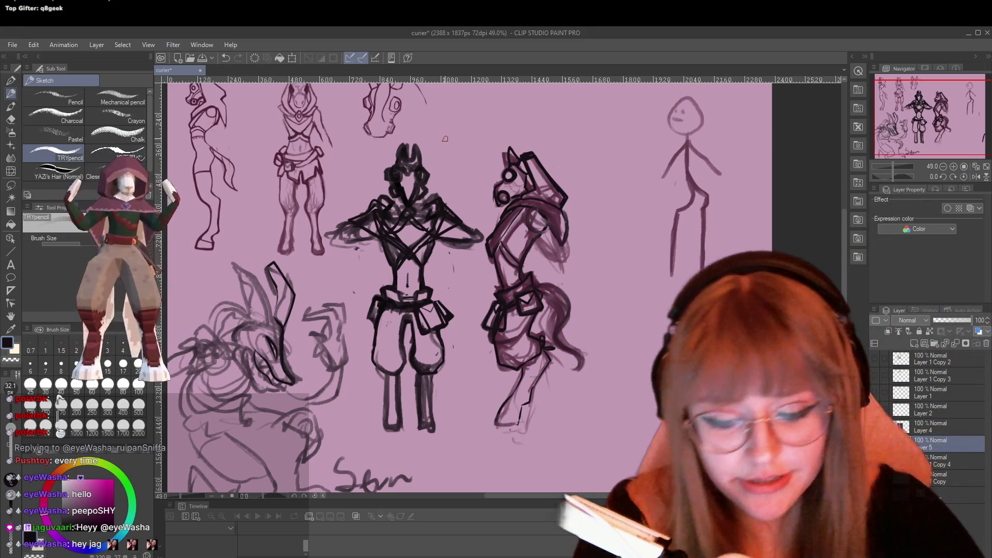
{"action": "key", "text": "p"}
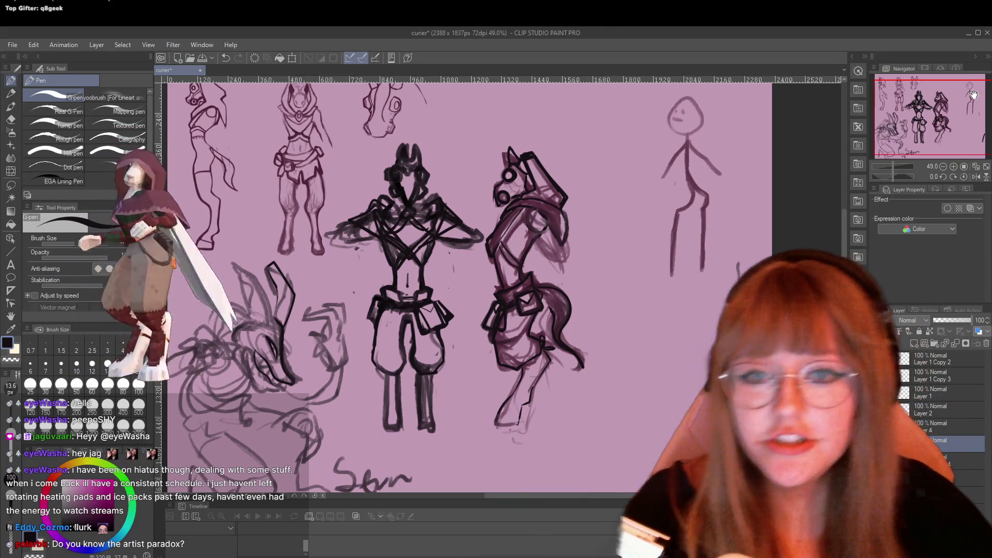
{"action": "scroll", "coordinate": [487, 111], "scroll_direction": "up", "scroll_amount": 1}
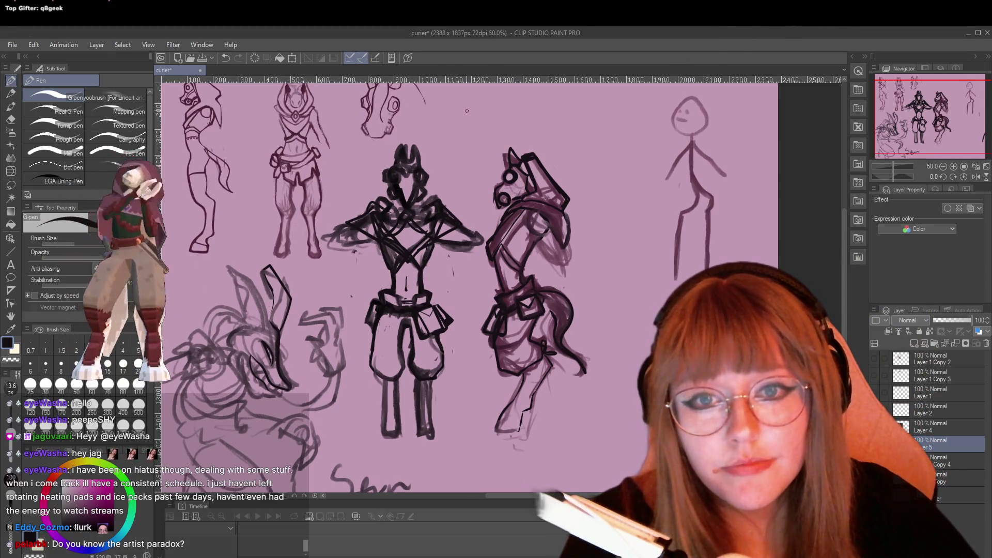
{"action": "scroll", "coordinate": [467, 111], "scroll_direction": "down", "scroll_amount": 1}
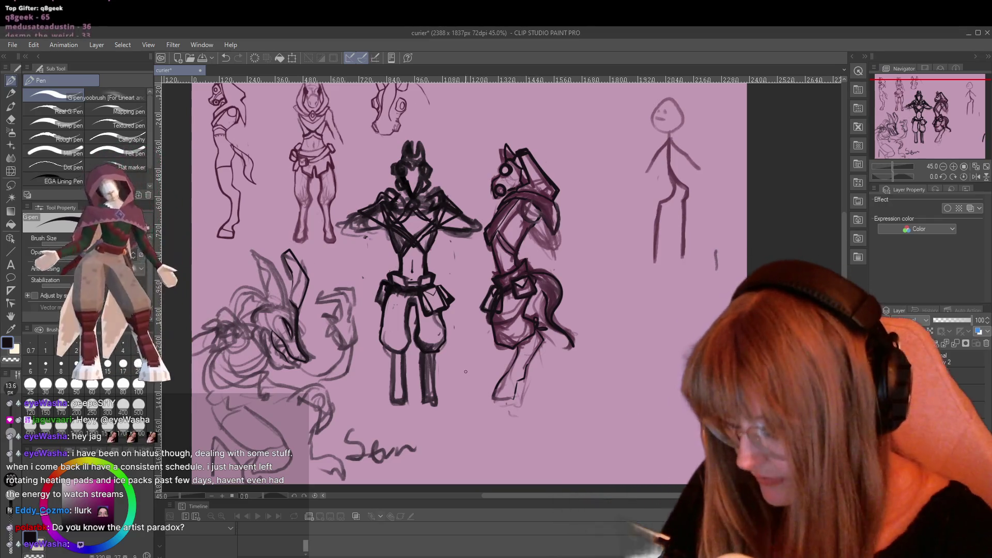
{"action": "key", "text": "e"}
{"action": "mouse_move", "coordinate": [460, 354]}
{"action": "left_mouse_down"}
{"action": "mouse_move", "coordinate": [238, 351]}
{"action": "mouse_move", "coordinate": [241, 325]}
{"action": "mouse_move", "coordinate": [222, 362]}
{"action": "mouse_move", "coordinate": [242, 429]}
{"action": "mouse_move", "coordinate": [375, 442]}
{"action": "left_mouse_up"}
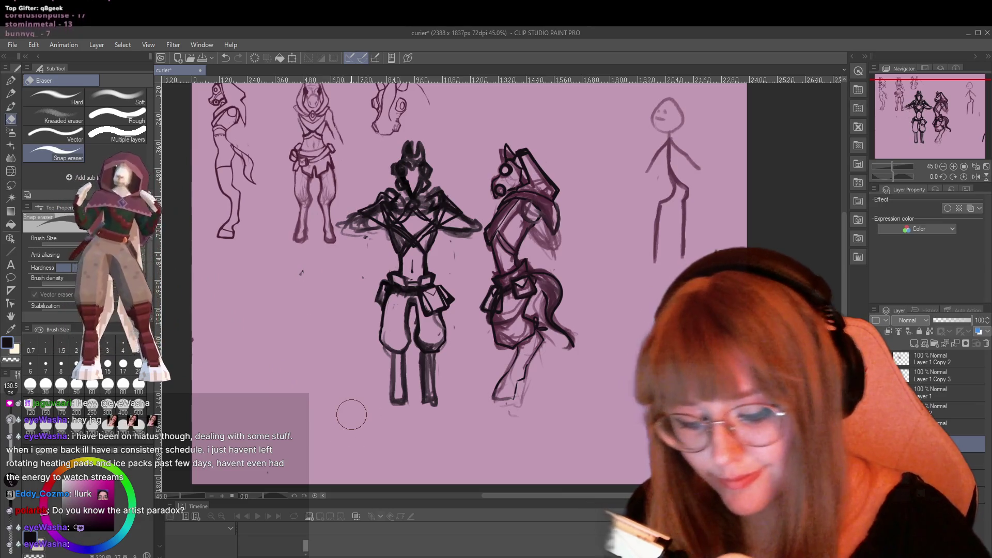
{"action": "key", "text": "p"}
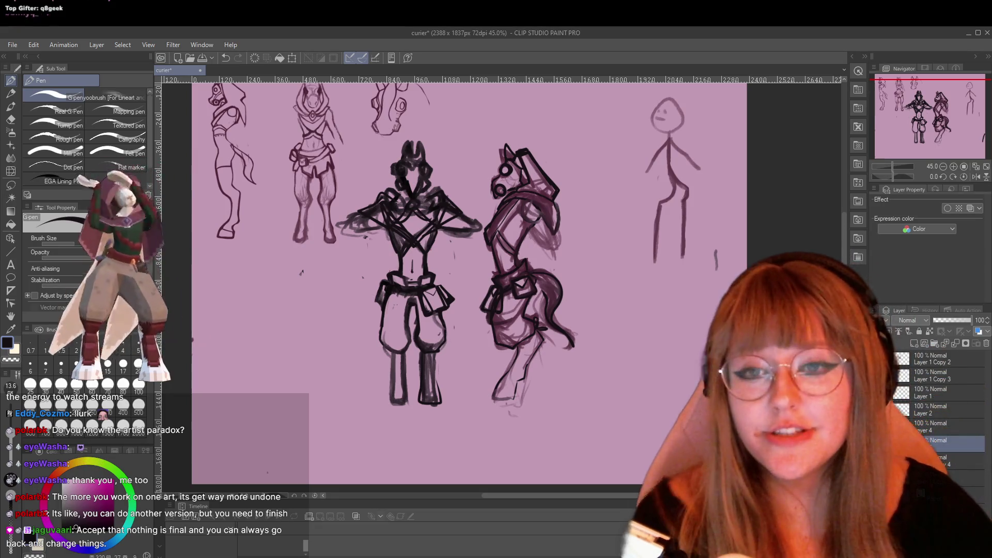
Switch to the Eraser at brush size 40.5 and set the zoom to 40.5%
{"action": "scroll", "coordinate": [361, 174], "scroll_direction": "up", "scroll_amount": 1}
{"action": "scroll", "coordinate": [361, 174], "scroll_direction": "up", "scroll_amount": 1}
{"action": "scroll", "coordinate": [361, 174], "scroll_direction": "up", "scroll_amount": 2}
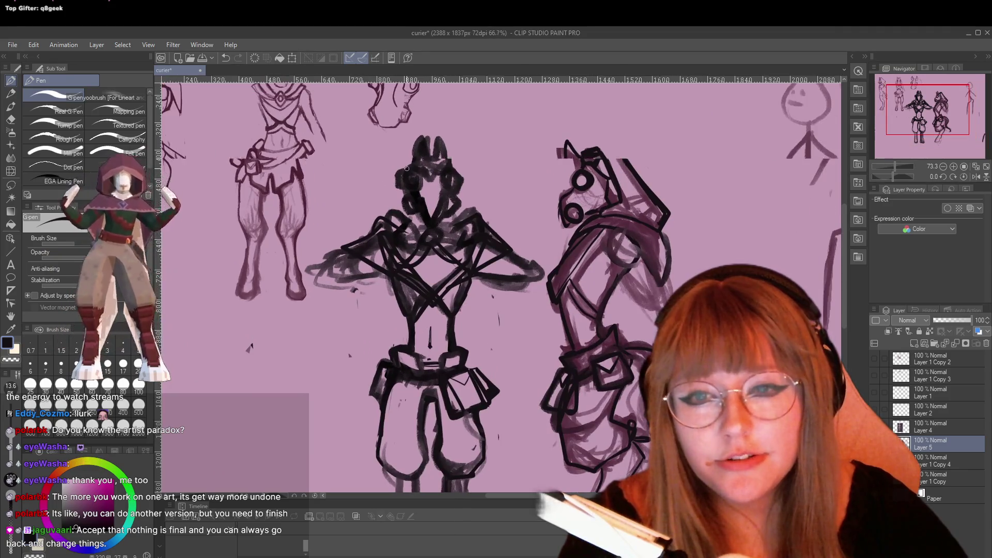
{"action": "scroll", "coordinate": [401, 167], "scroll_direction": "down", "scroll_amount": 1}
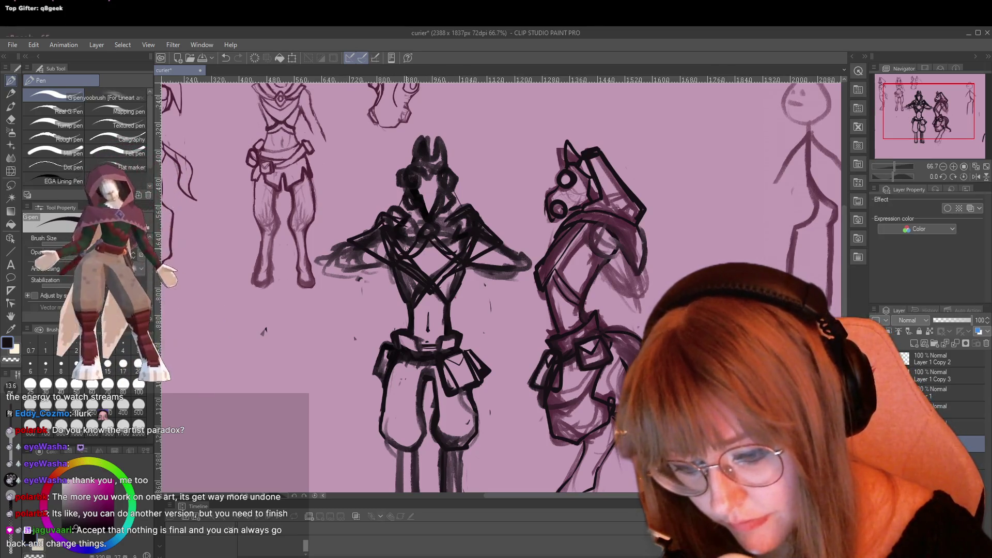
{"action": "key", "text": "e"}
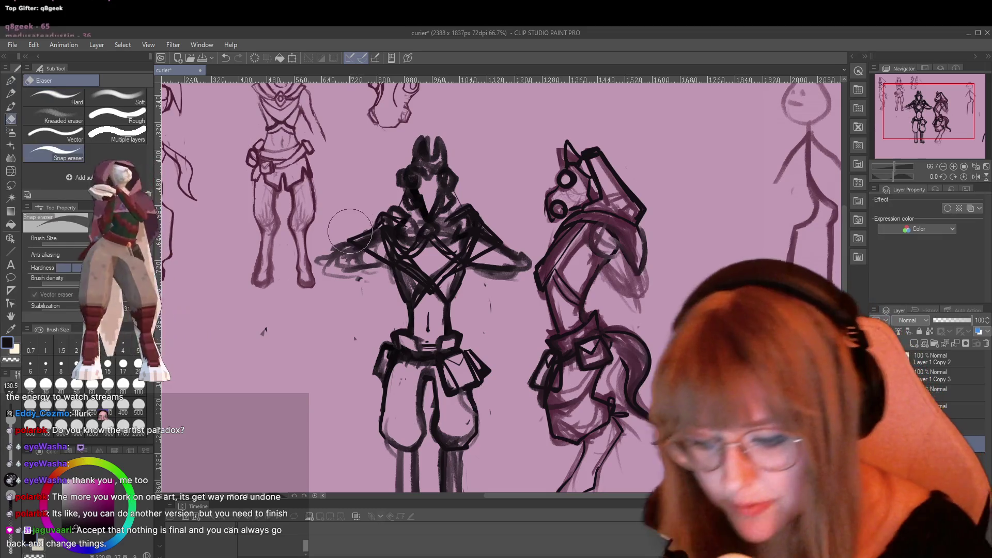
{"action": "left_click_drag", "start_coordinate": [86, 238], "coordinate": [73, 238]}
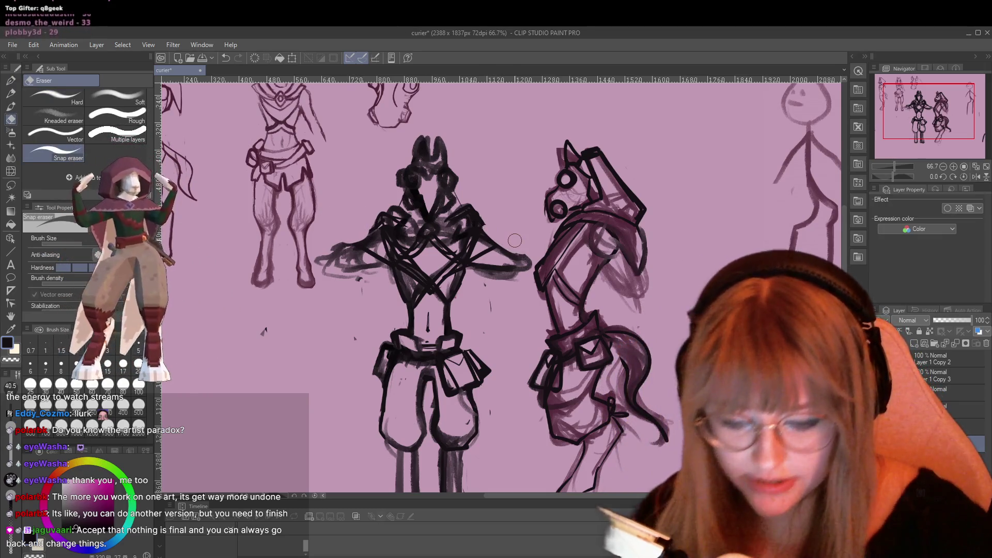
{"action": "scroll", "coordinate": [515, 240], "scroll_direction": "down", "scroll_amount": 2}
{"action": "scroll", "coordinate": [571, 255], "scroll_direction": "down", "scroll_amount": 1}
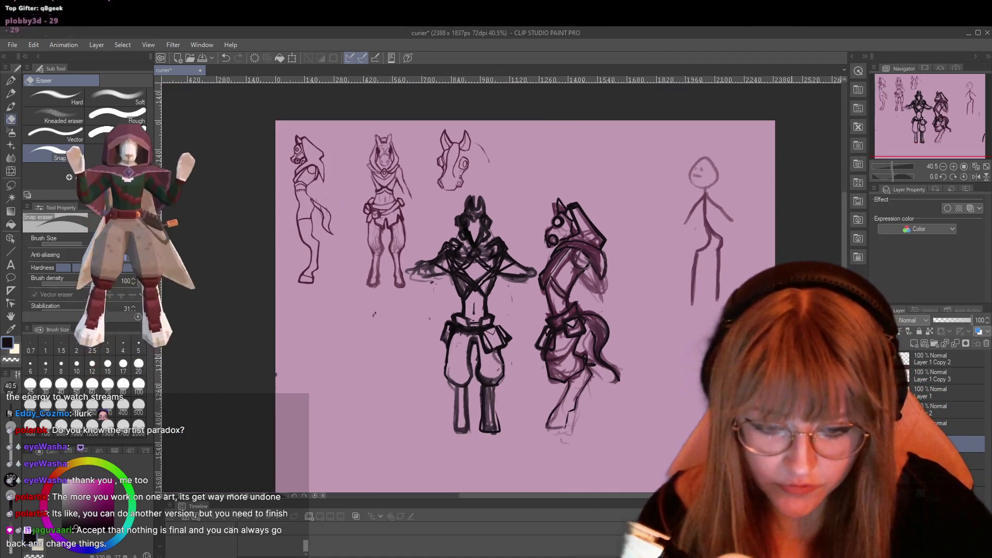
Erase the stick figure's head, upper body and remaining fragments on the right
{"action": "left_click_drag", "start_coordinate": [697, 189], "coordinate": [681, 256]}
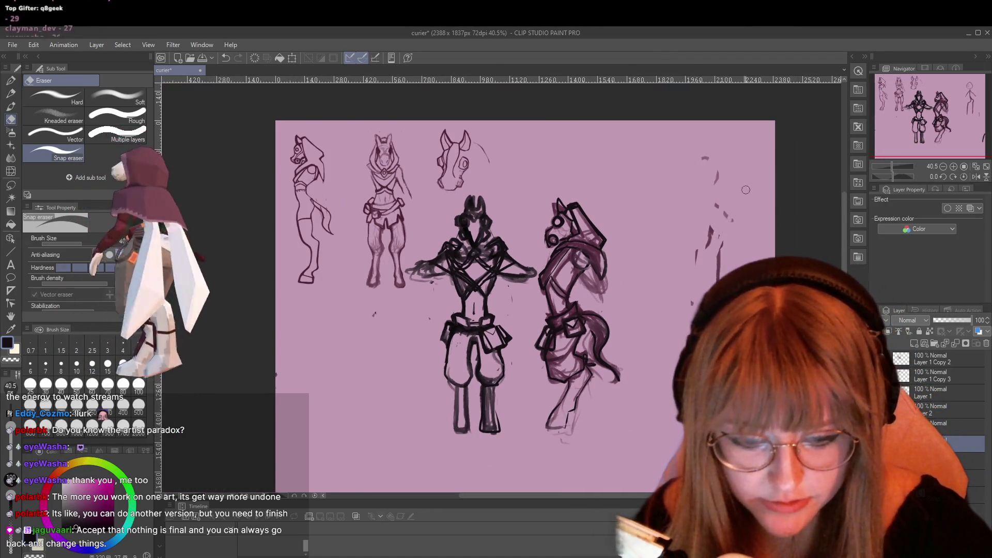
{"action": "left_click_drag", "start_coordinate": [746, 189], "coordinate": [718, 271]}
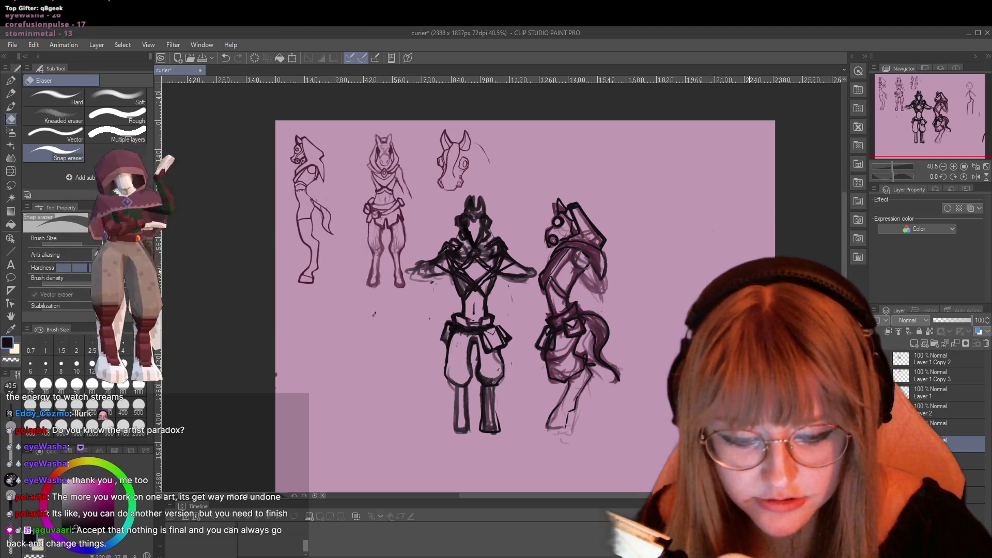
{"action": "scroll", "coordinate": [814, 252], "scroll_direction": "down", "scroll_amount": 2}
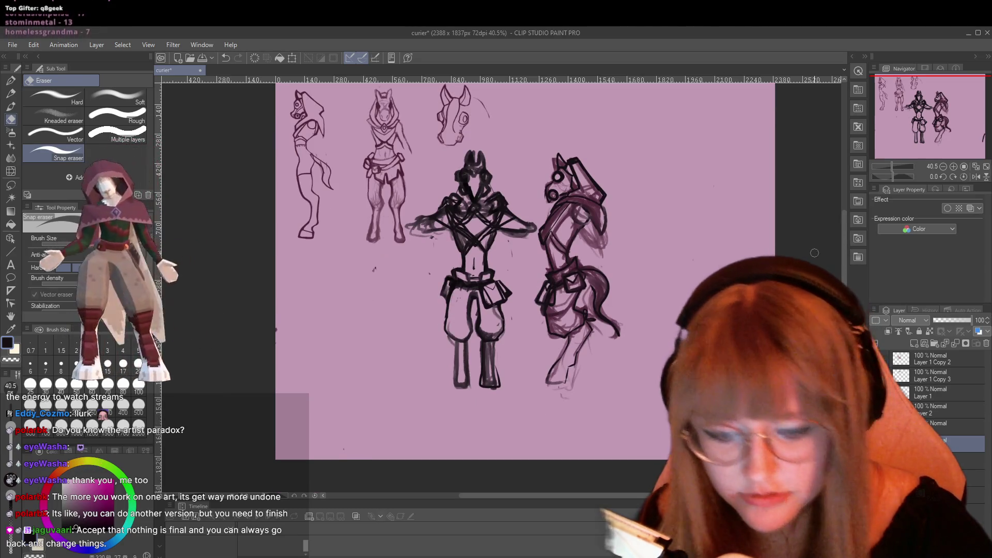
Lasso the central and side-profile figures and drag them right with Ctrl+T
{"action": "key", "text": "m"}
{"action": "mouse_move", "coordinate": [442, 160]}
{"action": "left_mouse_down"}
{"action": "mouse_move", "coordinate": [410, 211]}
{"action": "mouse_move", "coordinate": [482, 126]}
{"action": "left_mouse_up"}
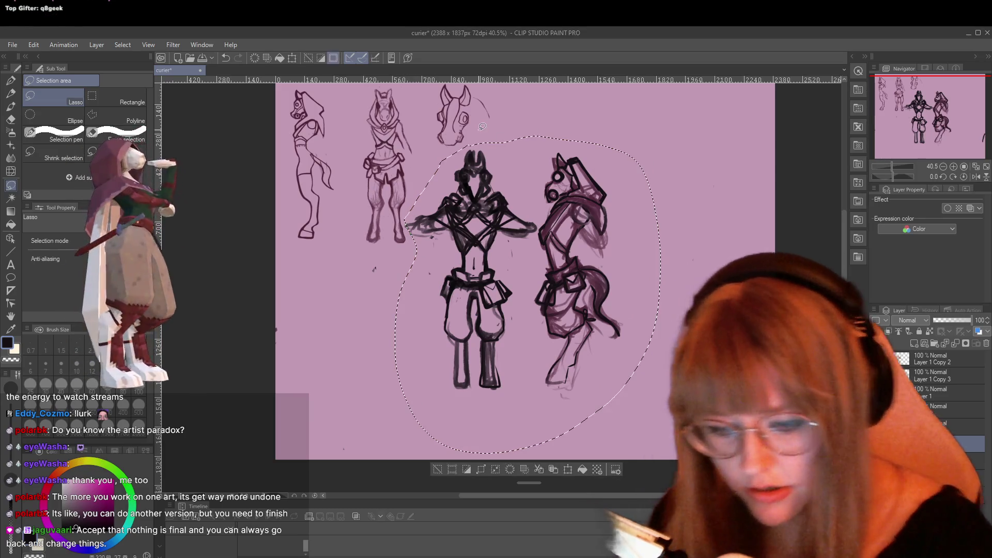
{"action": "key", "text": "ctrl+t"}
{"action": "left_click_drag", "start_coordinate": [570, 293], "coordinate": [693, 277]}
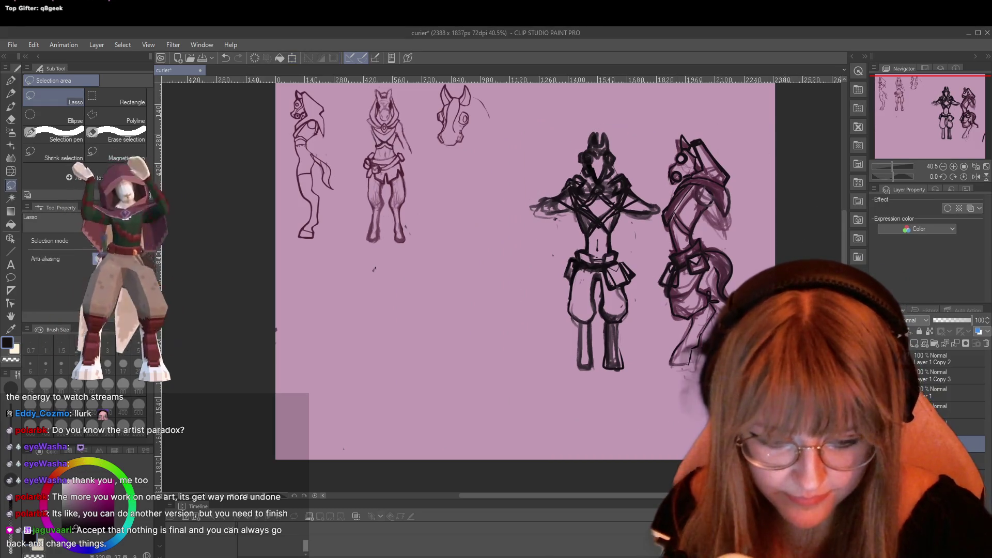
Tilt the canvas view slightly and clear the selection with Ctrl+D
{"action": "key", "text": "r"}
{"action": "mouse_move", "coordinate": [517, 232]}
{"action": "left_mouse_down"}
{"action": "mouse_move", "coordinate": [537, 269]}
{"action": "mouse_move", "coordinate": [517, 243]}
{"action": "left_mouse_up"}
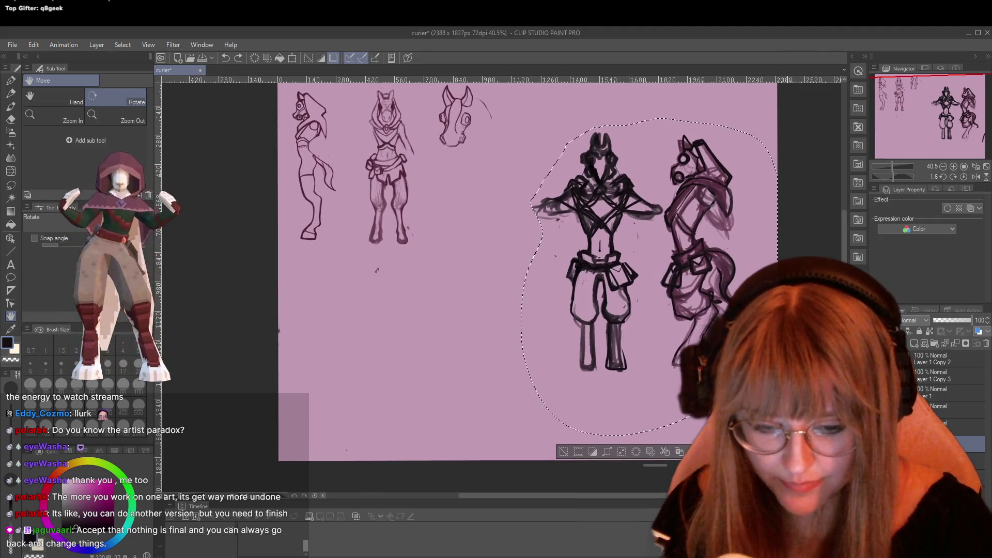
{"action": "key", "text": "o"}
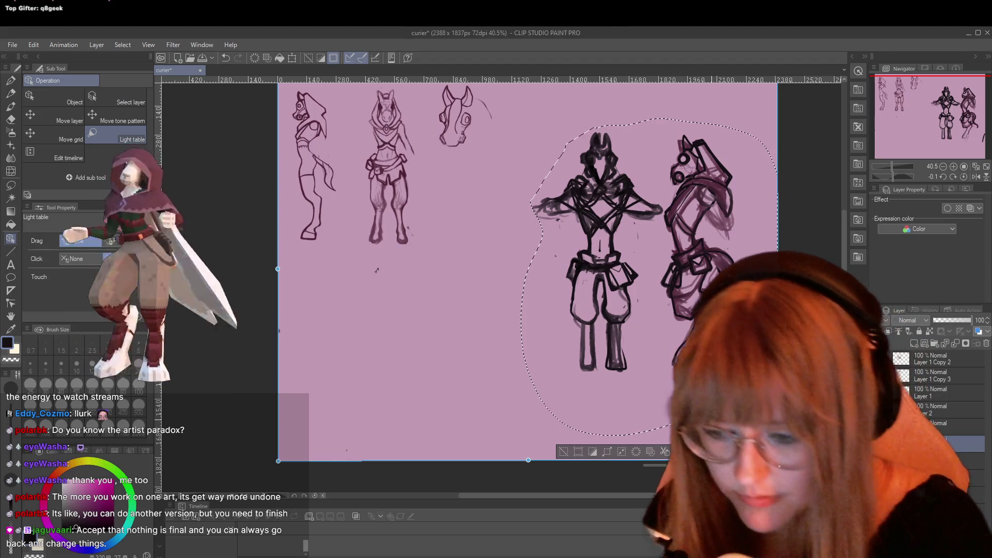
{"action": "key", "text": "m"}
{"action": "key", "text": "ctrl+d"}
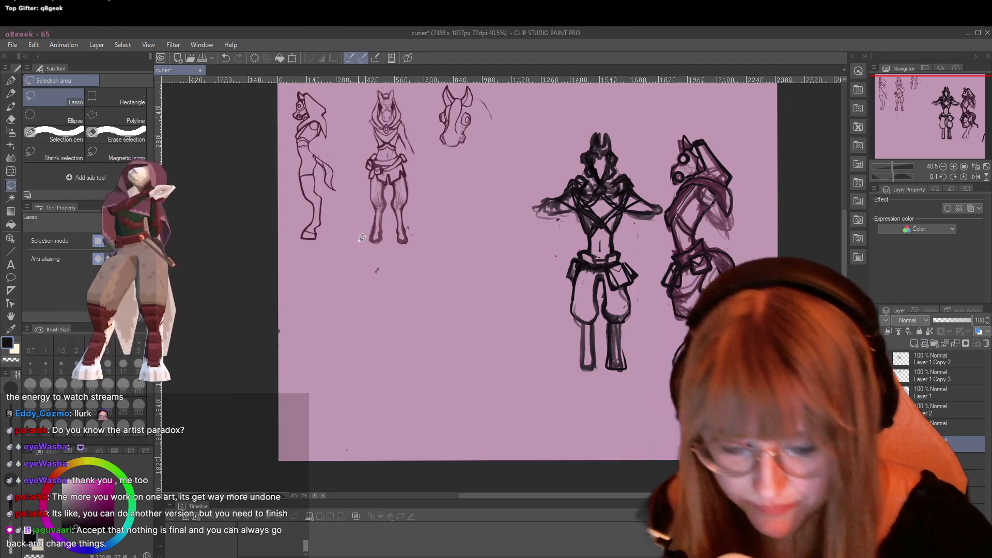
{"action": "key", "text": "e"}
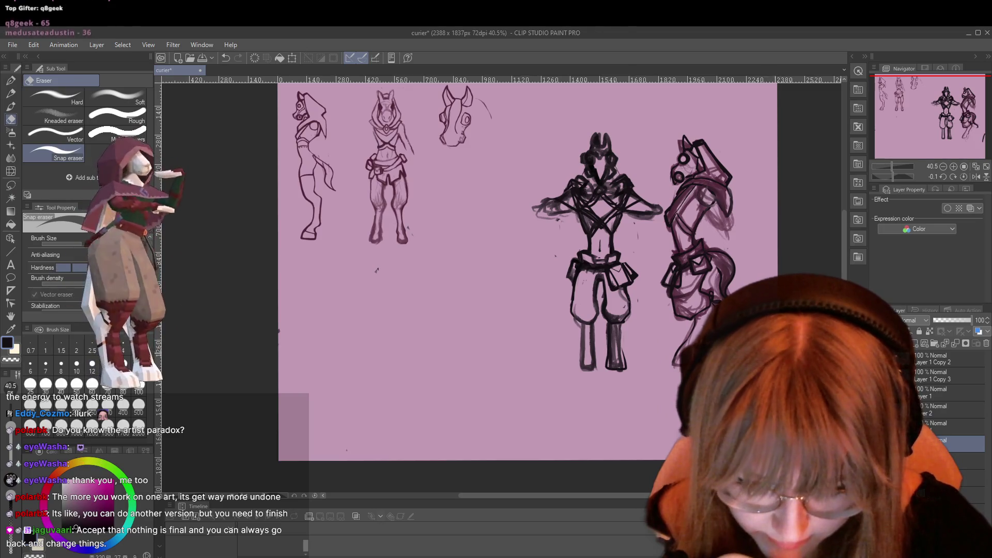
Lasso the central figure, nudge it three steps left with the arrow keys, and deselect
{"action": "key", "text": "m"}
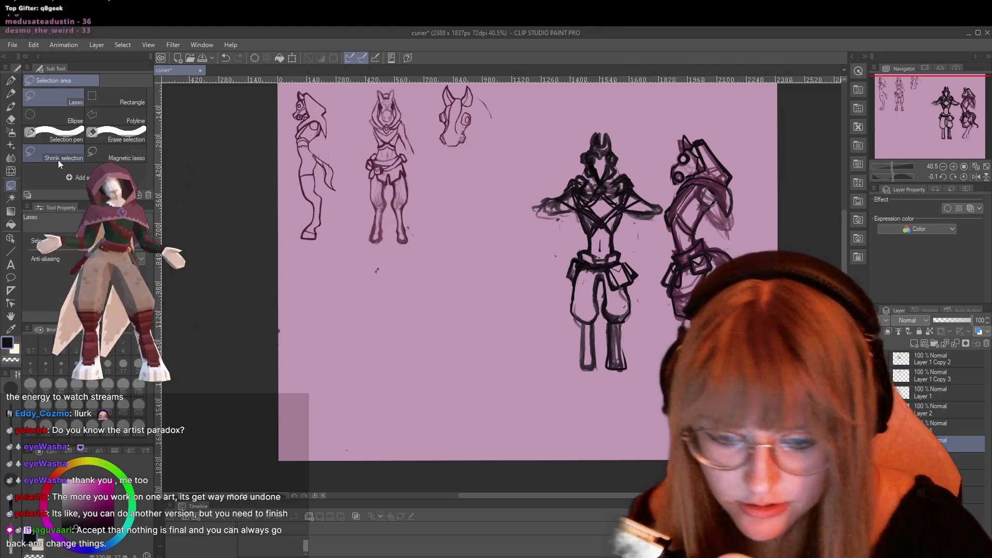
{"action": "left_click_drag", "start_coordinate": [579, 111], "coordinate": [563, 429]}
{"action": "left_click_drag", "start_coordinate": [661, 219], "coordinate": [618, 99]}
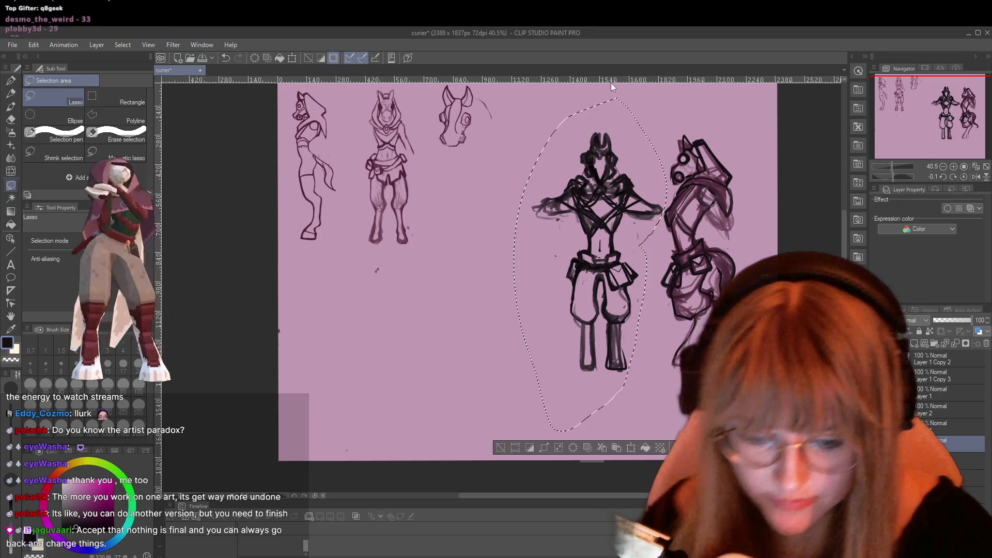
{"action": "key", "text": "ctrl+t"}
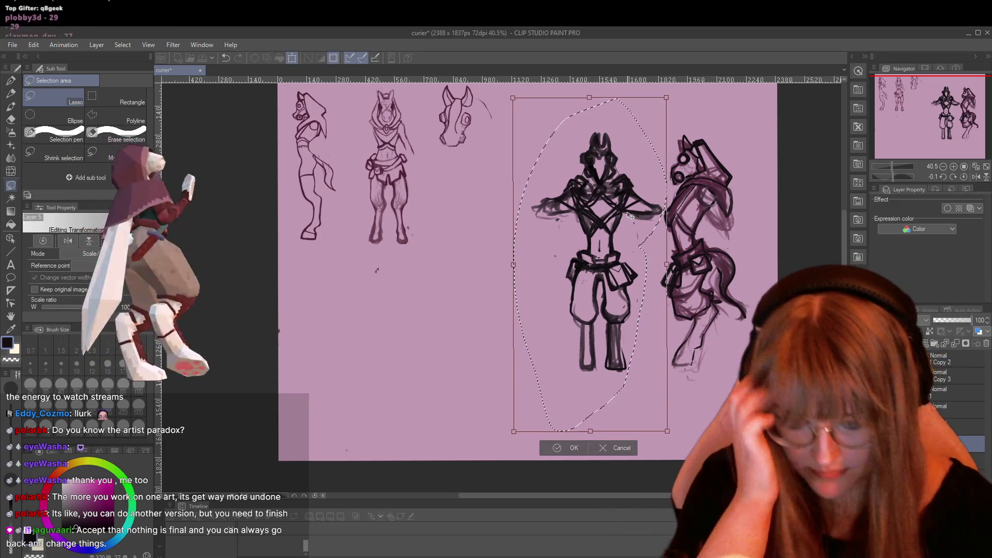
{"action": "key", "text": "Left"}
{"action": "key", "text": "Left"}
{"action": "key", "text": "Left"}
{"action": "key", "text": "Left"}
{"action": "key", "text": "Left"}
{"action": "key", "text": "Left"}
{"action": "key", "text": "Left"}
{"action": "key", "text": "Left"}
{"action": "key", "text": "Left"}
{"action": "key", "text": "Left"}
{"action": "key", "text": "Left"}
{"action": "key", "text": "Left"}
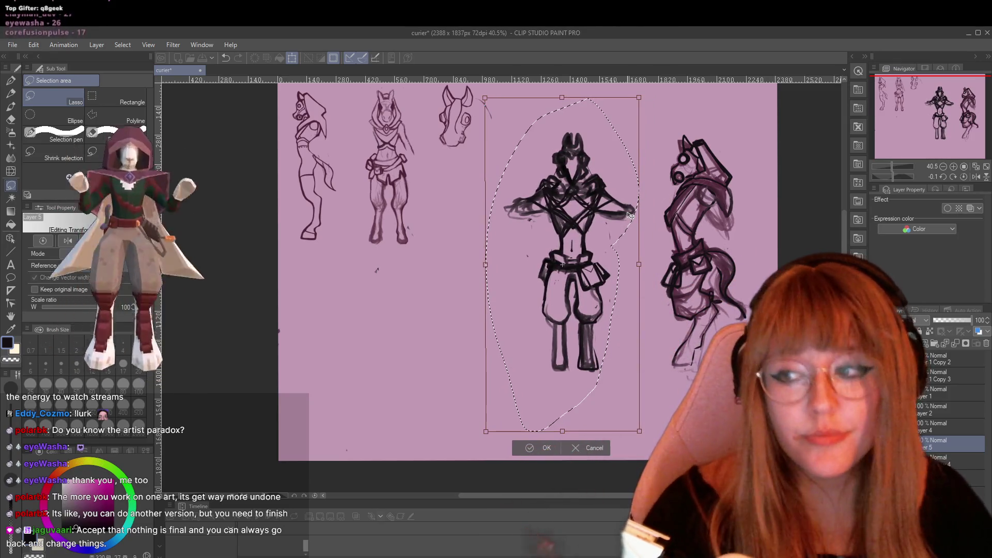
{"action": "key", "text": "Left"}
{"action": "key", "text": "Left"}
{"action": "key", "text": "Left"}
{"action": "key", "text": "Left"}
{"action": "key", "text": "Left"}
{"action": "key", "text": "Left"}
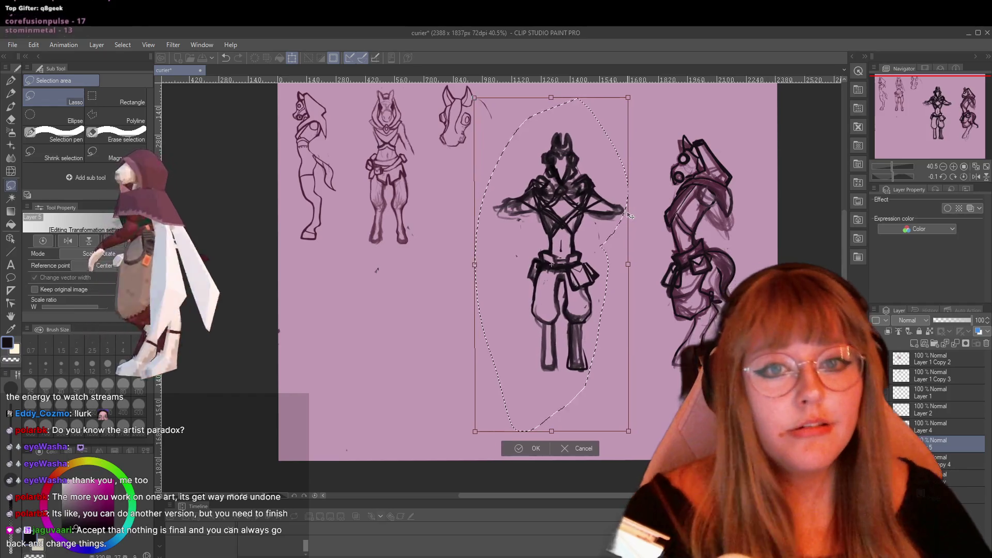
{"action": "key", "text": "Left"}
{"action": "key", "text": "Left"}
{"action": "key", "text": "Left"}
{"action": "key", "text": "Left"}
{"action": "key", "text": "Left"}
{"action": "key", "text": "Left"}
{"action": "key", "text": "Left"}
{"action": "key", "text": "Left"}
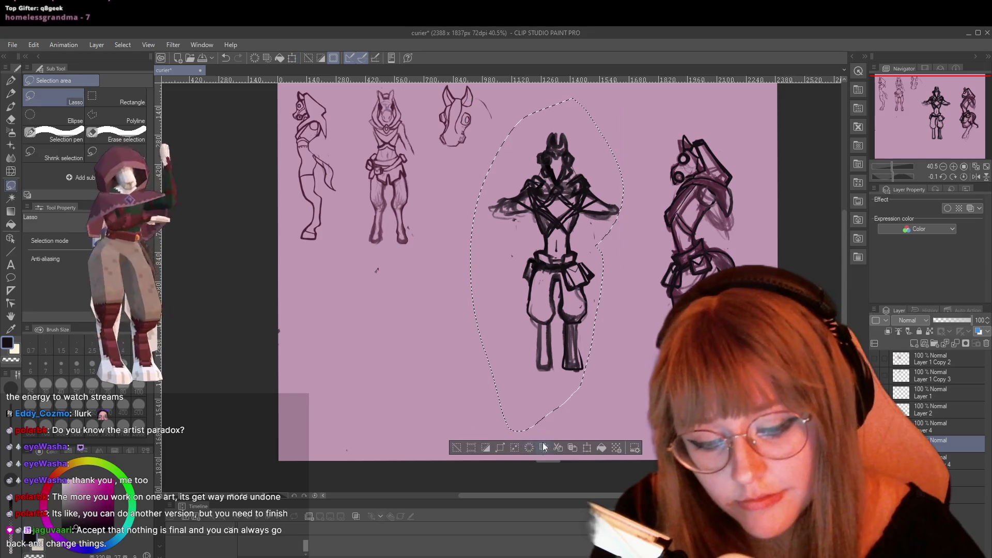
{"action": "left_click", "coordinate": [512, 447]}
{"action": "key", "text": "ctrl+d"}
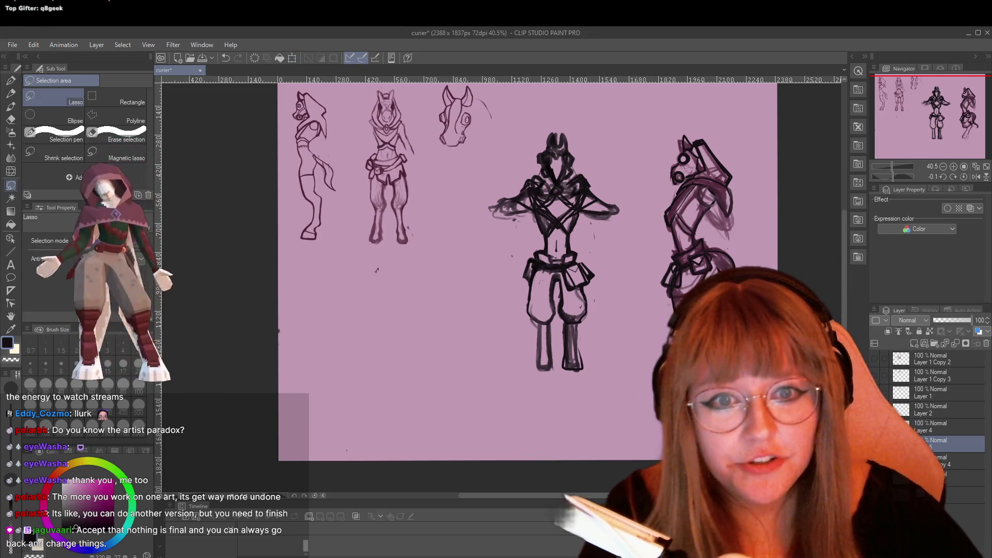
Zoom in above the figure's head and erase the dark blob around the headphone oval
{"action": "scroll", "coordinate": [607, 192], "scroll_direction": "up", "scroll_amount": 1}
{"action": "scroll", "coordinate": [607, 192], "scroll_direction": "up", "scroll_amount": 1}
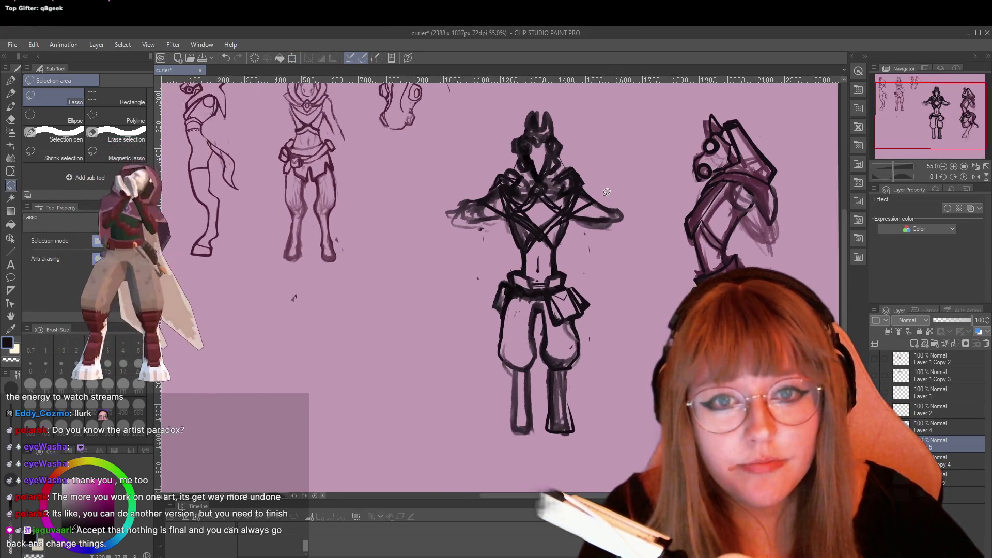
{"action": "scroll", "coordinate": [554, 150], "scroll_direction": "up", "scroll_amount": 2}
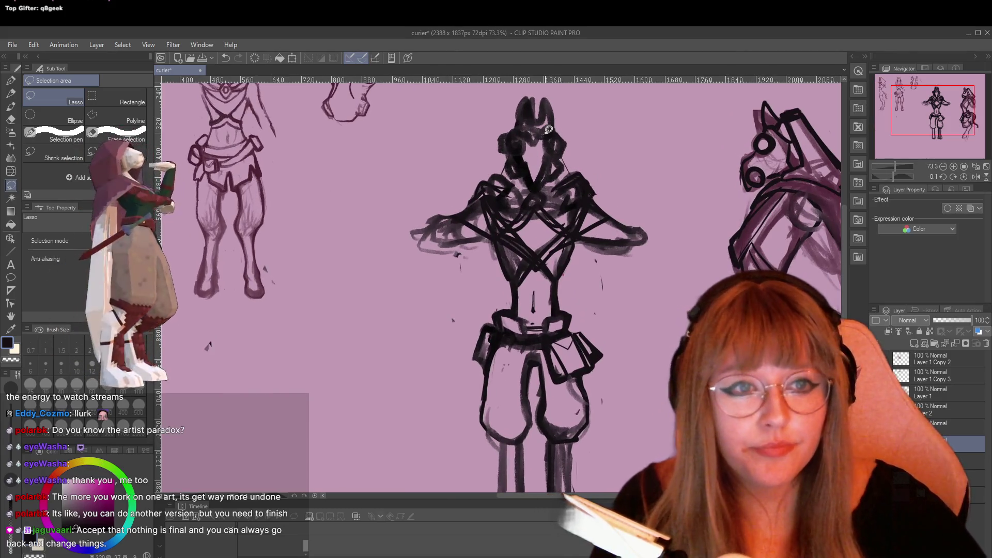
{"action": "scroll", "coordinate": [527, 128], "scroll_direction": "up", "scroll_amount": 1}
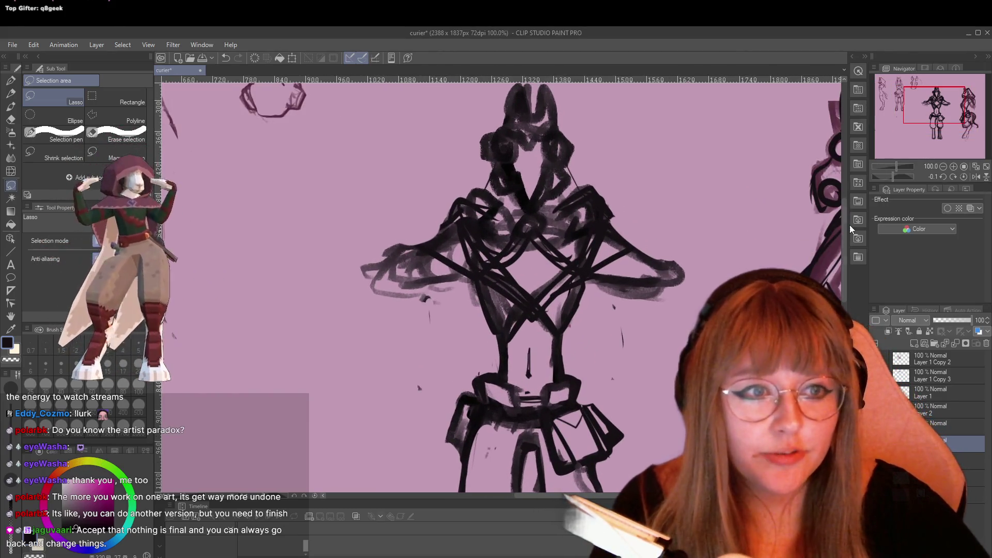
{"action": "left_click_drag", "start_coordinate": [845, 219], "coordinate": [846, 191]}
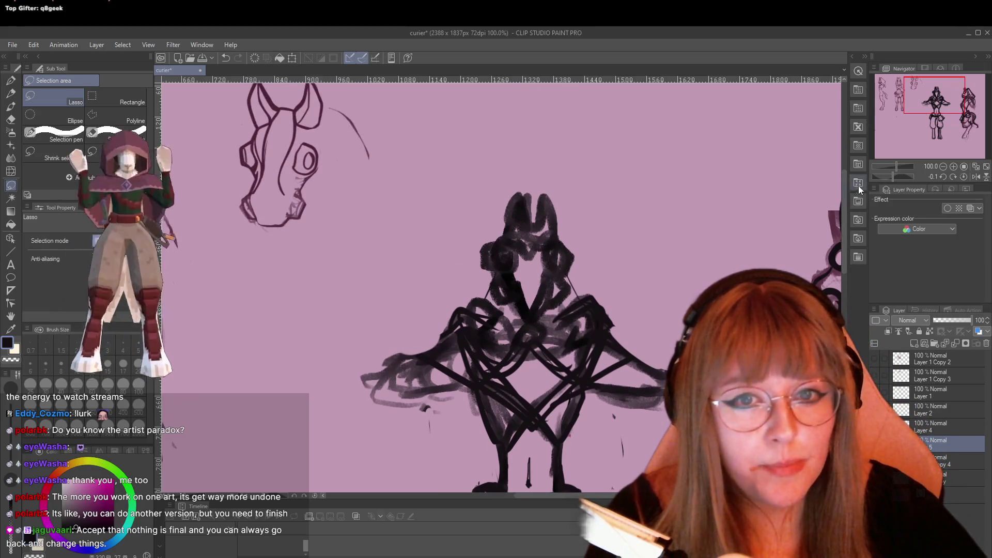
{"action": "scroll", "coordinate": [561, 226], "scroll_direction": "up", "scroll_amount": 1}
{"action": "scroll", "coordinate": [560, 225], "scroll_direction": "up", "scroll_amount": 1}
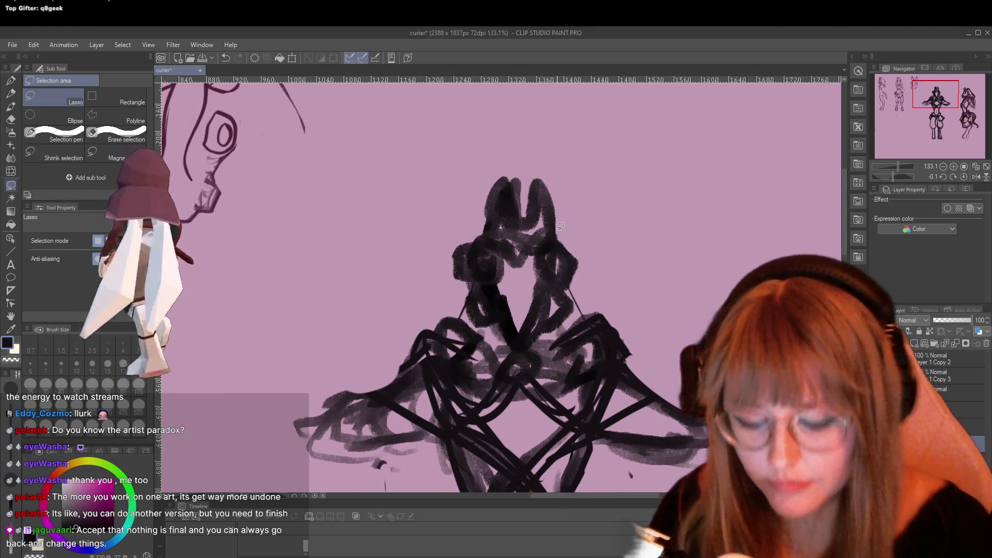
{"action": "key", "text": "e"}
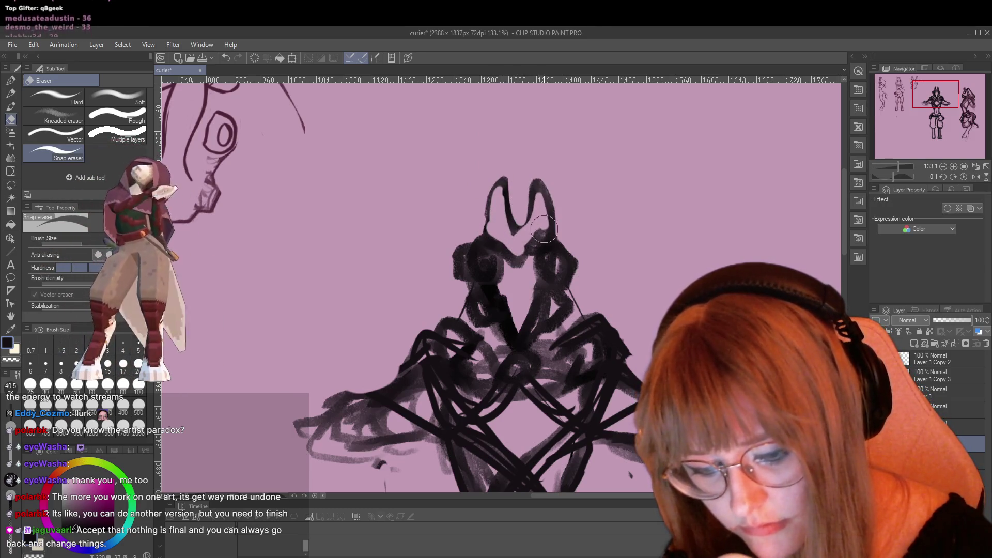
{"action": "key", "text": "p"}
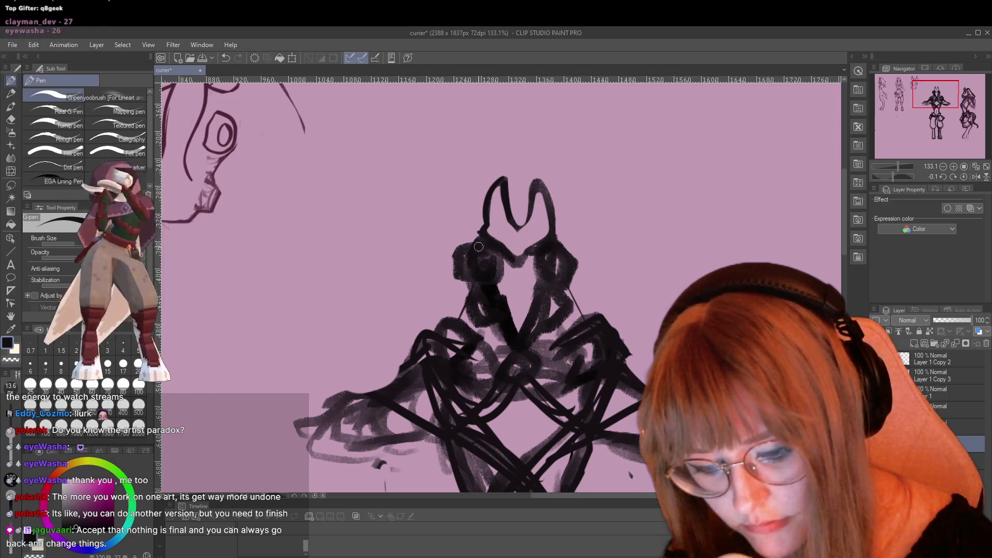
{"action": "key", "text": "e"}
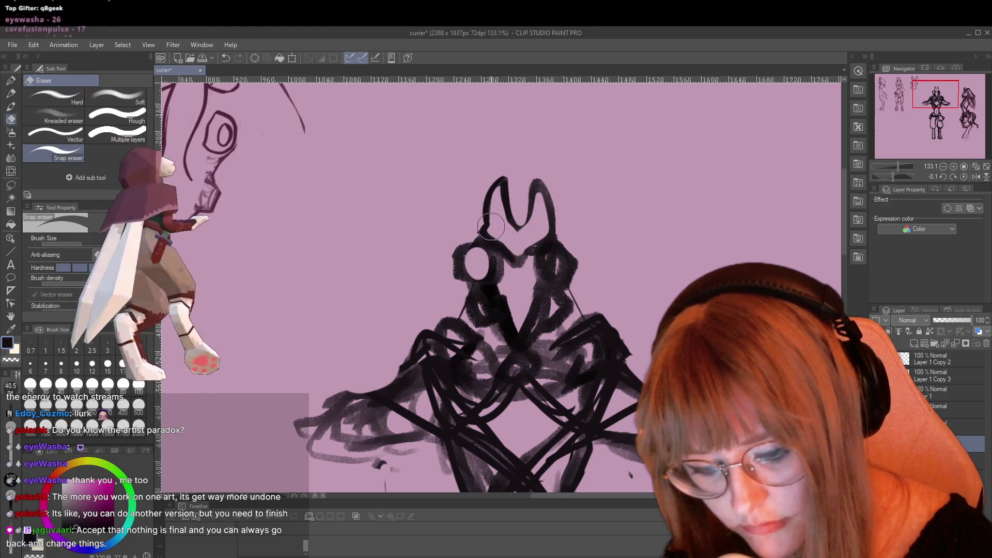
{"action": "left_click_drag", "start_coordinate": [479, 239], "coordinate": [497, 281]}
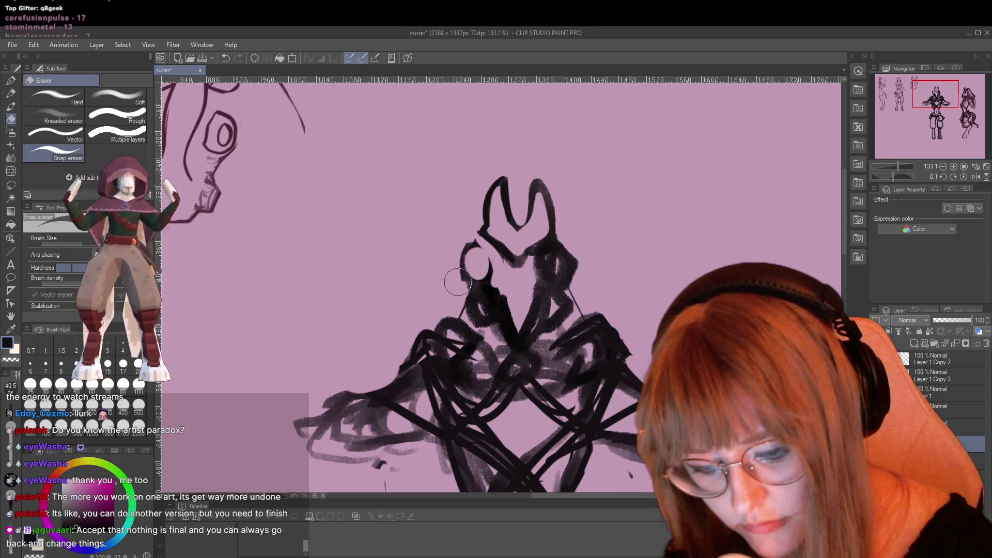
Draw an outer ring around the headphone oval and close the head notch's inner curve
{"action": "key", "text": "p"}
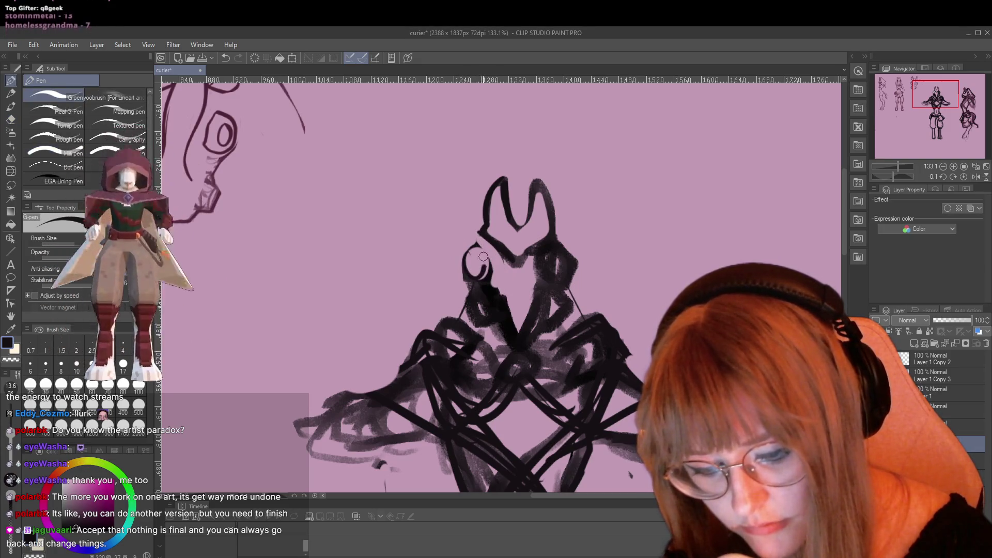
{"action": "left_click_drag", "start_coordinate": [497, 272], "coordinate": [478, 243]}
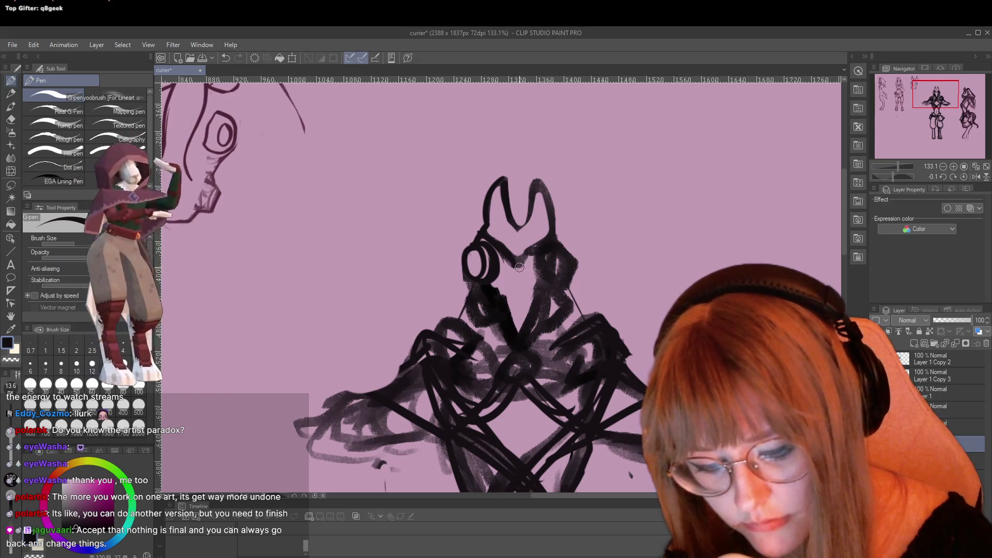
{"action": "left_click_drag", "start_coordinate": [523, 227], "coordinate": [541, 180]}
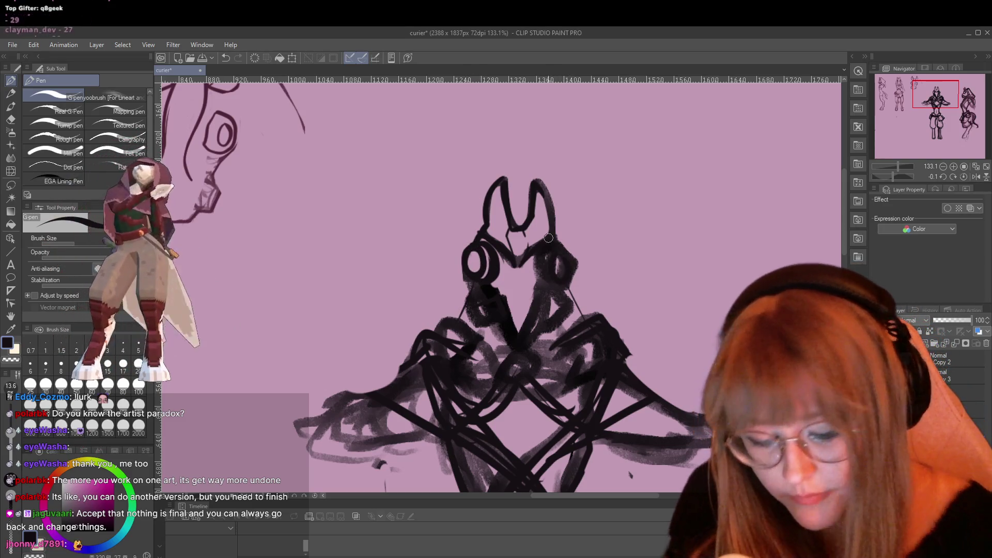
{"action": "scroll", "coordinate": [548, 238], "scroll_direction": "down", "scroll_amount": 1}
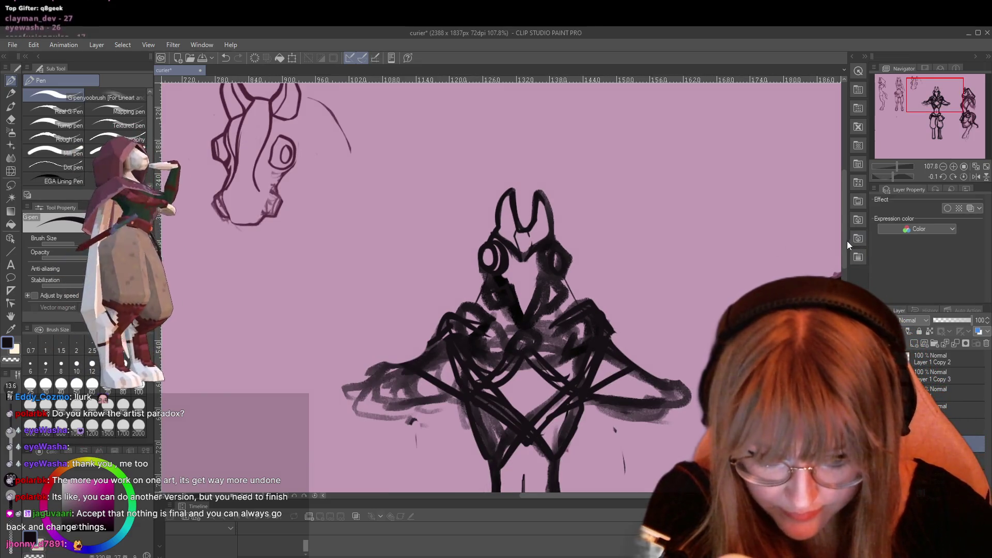
{"action": "left_click_drag", "start_coordinate": [844, 237], "coordinate": [921, 266]}
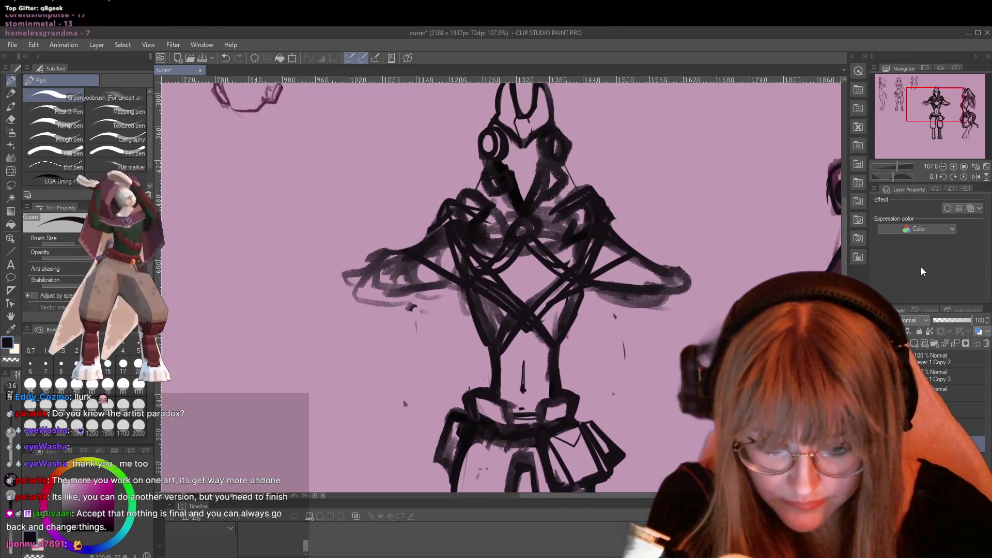
{"action": "scroll", "coordinate": [627, 319], "scroll_direction": "down", "scroll_amount": 1}
{"action": "scroll", "coordinate": [627, 320], "scroll_direction": "down", "scroll_amount": 1}
{"action": "scroll", "coordinate": [627, 320], "scroll_direction": "down", "scroll_amount": 1}
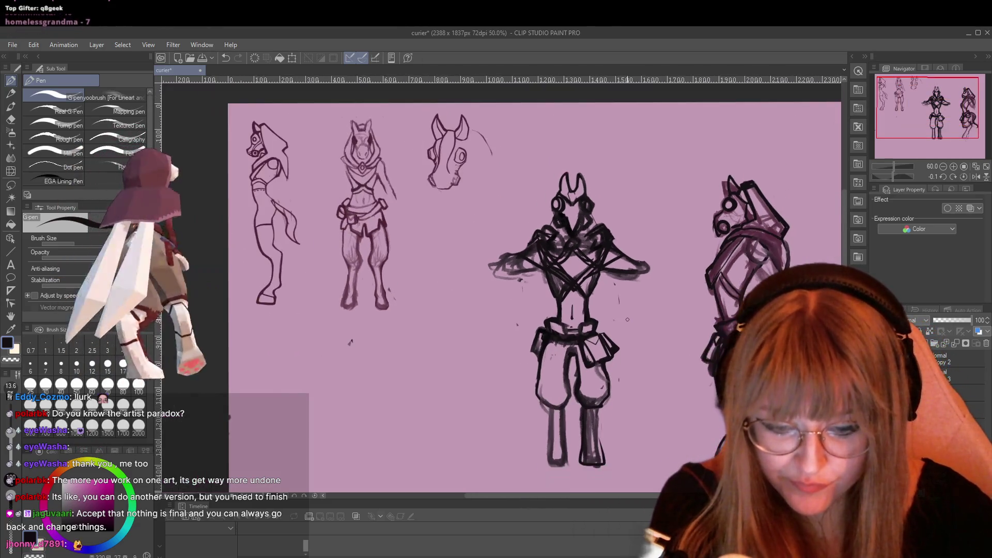
{"action": "scroll", "coordinate": [627, 319], "scroll_direction": "up", "scroll_amount": 1}
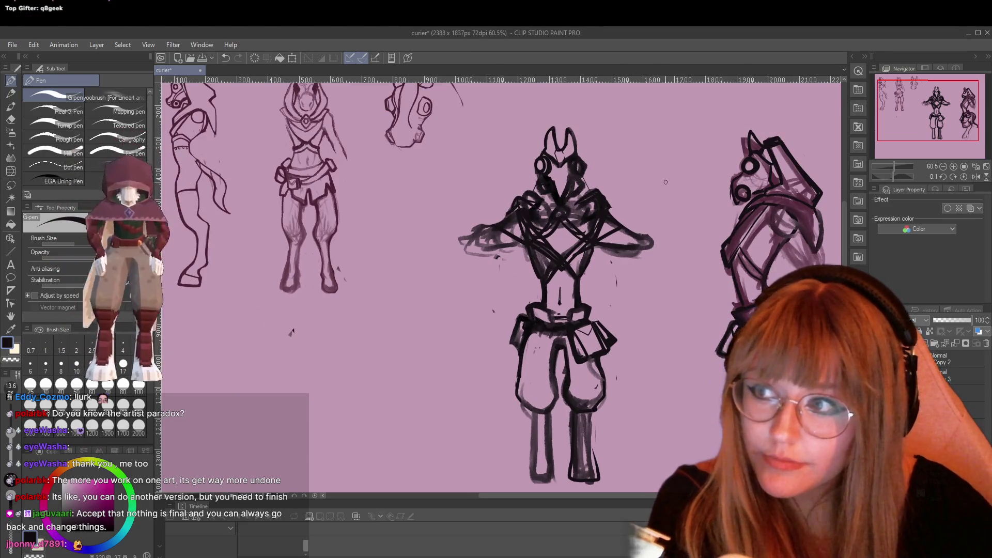
{"action": "scroll", "coordinate": [586, 236], "scroll_direction": "up", "scroll_amount": 2}
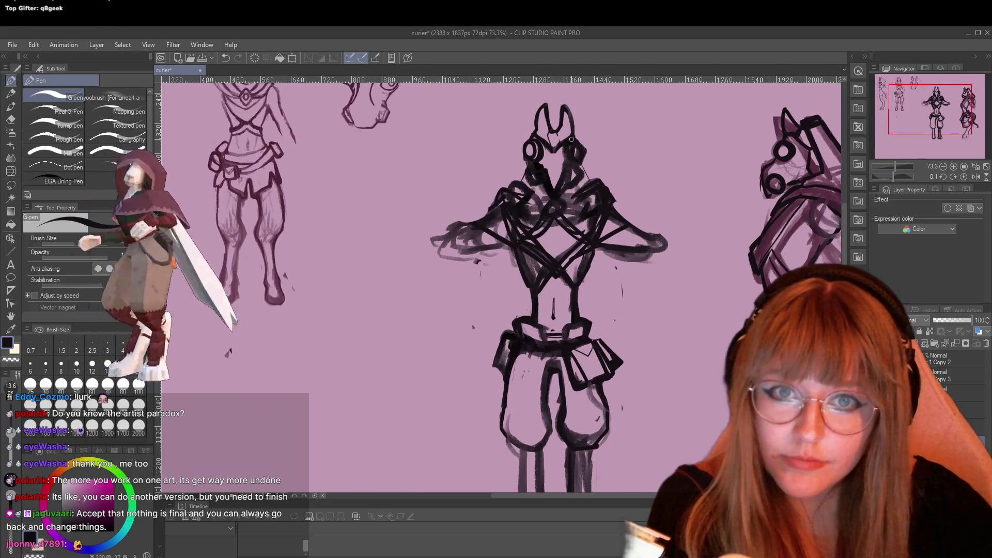
{"action": "scroll", "coordinate": [588, 222], "scroll_direction": "up", "scroll_amount": 2}
{"action": "key", "text": "e"}
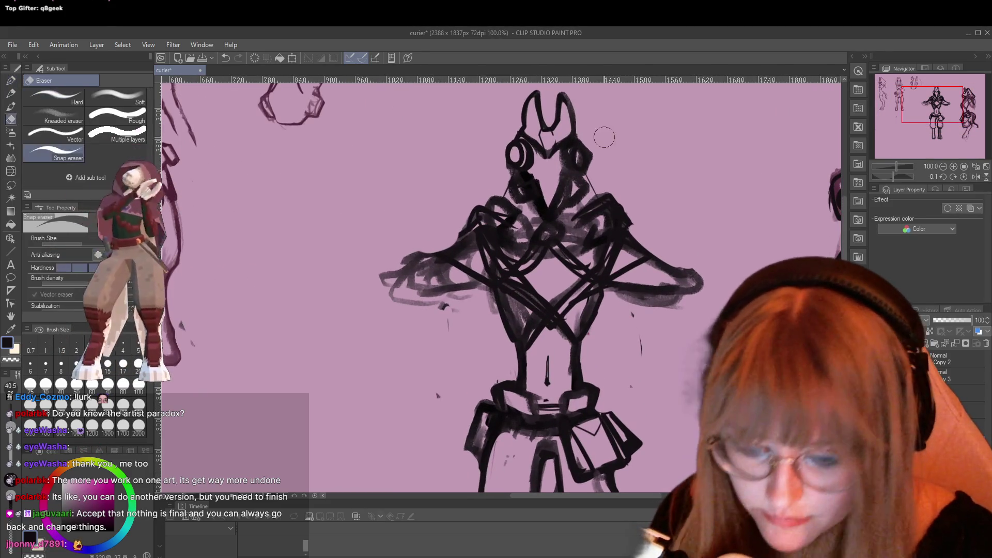
Erase the inner head, chest-centre and neck strokes, then draw a profile line below the headphone
{"action": "mouse_move", "coordinate": [550, 108]}
{"action": "left_mouse_down"}
{"action": "mouse_move", "coordinate": [556, 209]}
{"action": "mouse_move", "coordinate": [602, 166]}
{"action": "left_mouse_up"}
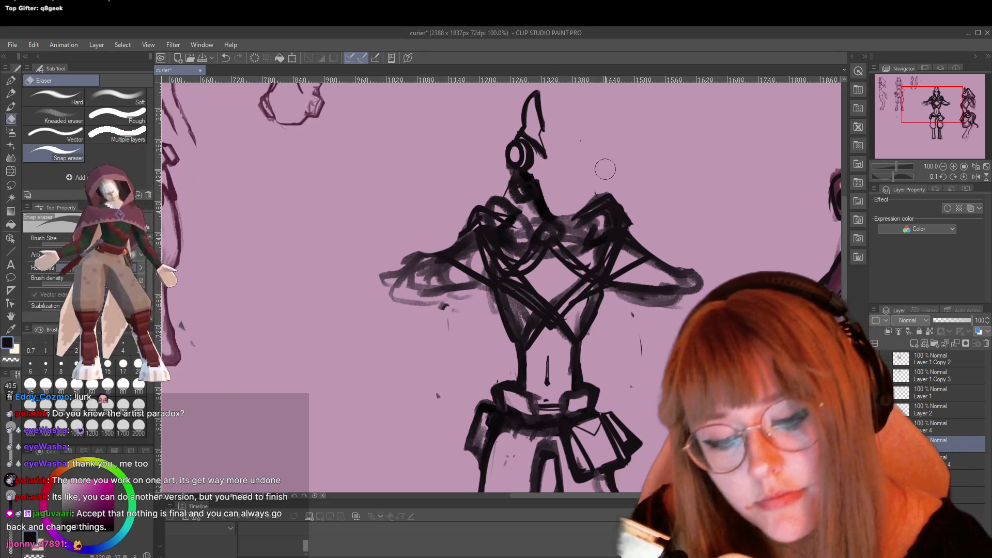
{"action": "left_click_drag", "start_coordinate": [565, 224], "coordinate": [531, 175]}
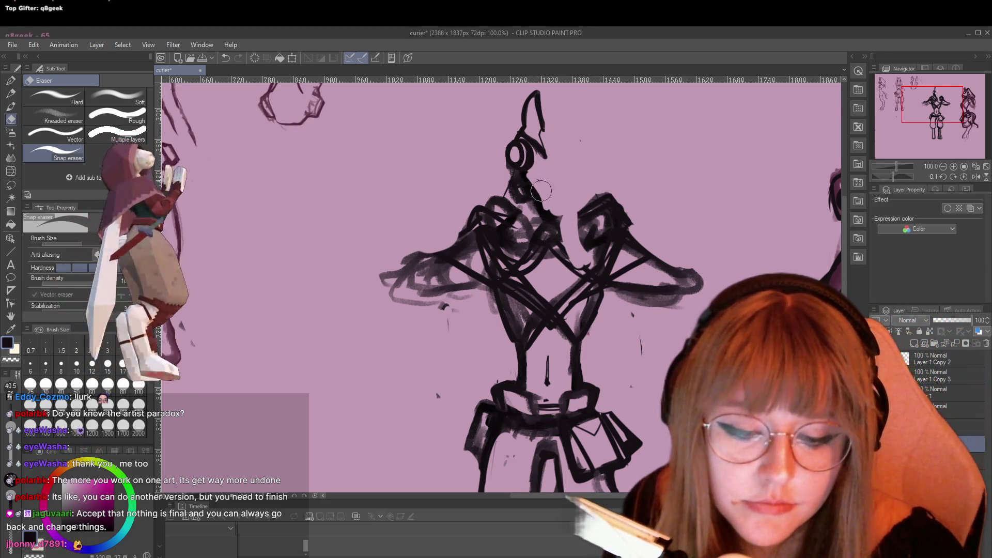
{"action": "left_click_drag", "start_coordinate": [531, 176], "coordinate": [516, 191]}
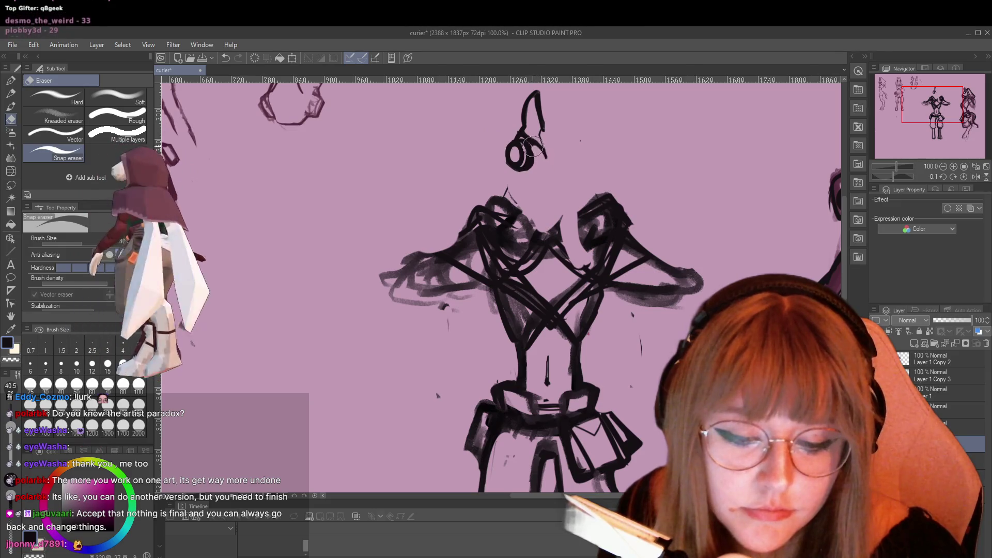
{"action": "key", "text": "p"}
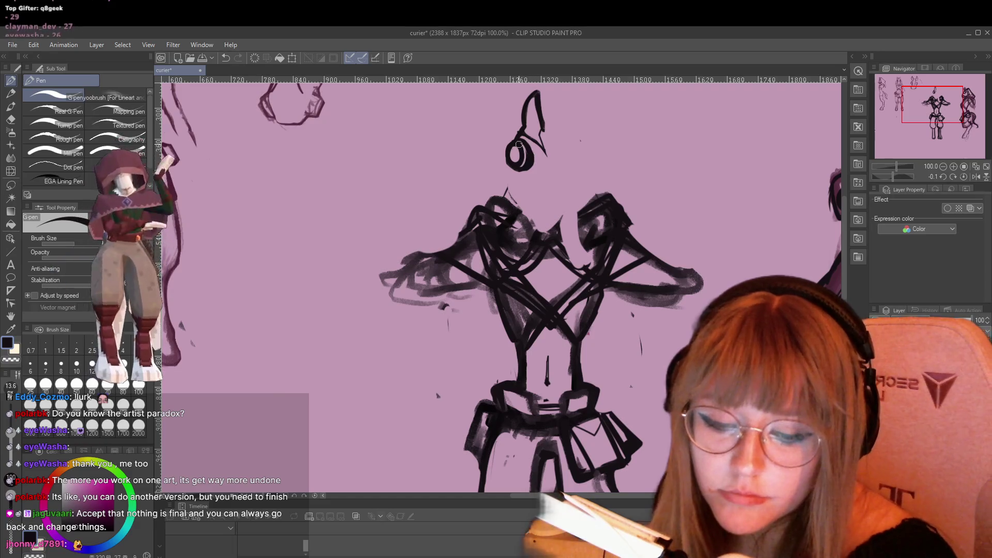
{"action": "left_click_drag", "start_coordinate": [520, 171], "coordinate": [534, 191]}
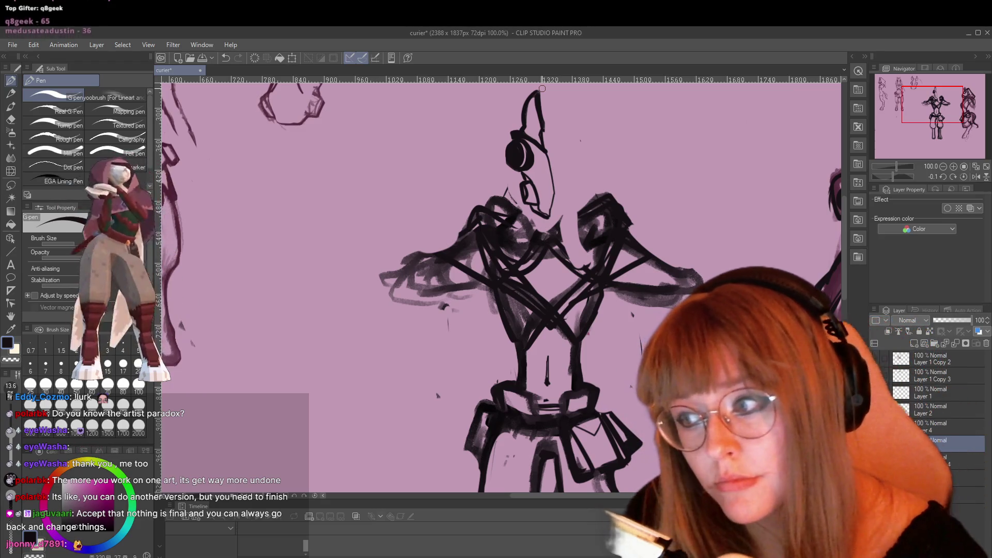
Save the concept sheet with Ctrl+S, then zoom in on the head to rework the ear tip
{"action": "key", "text": "ctrl+s"}
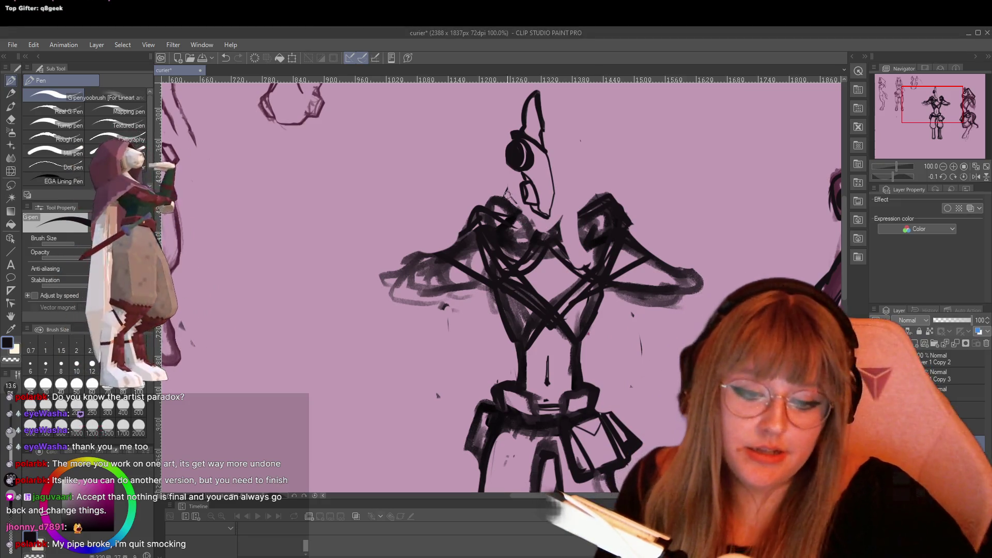
{"action": "scroll", "coordinate": [605, 110], "scroll_direction": "down", "scroll_amount": 1}
{"action": "scroll", "coordinate": [605, 110], "scroll_direction": "up", "scroll_amount": 1}
{"action": "scroll", "coordinate": [537, 130], "scroll_direction": "up", "scroll_amount": 1}
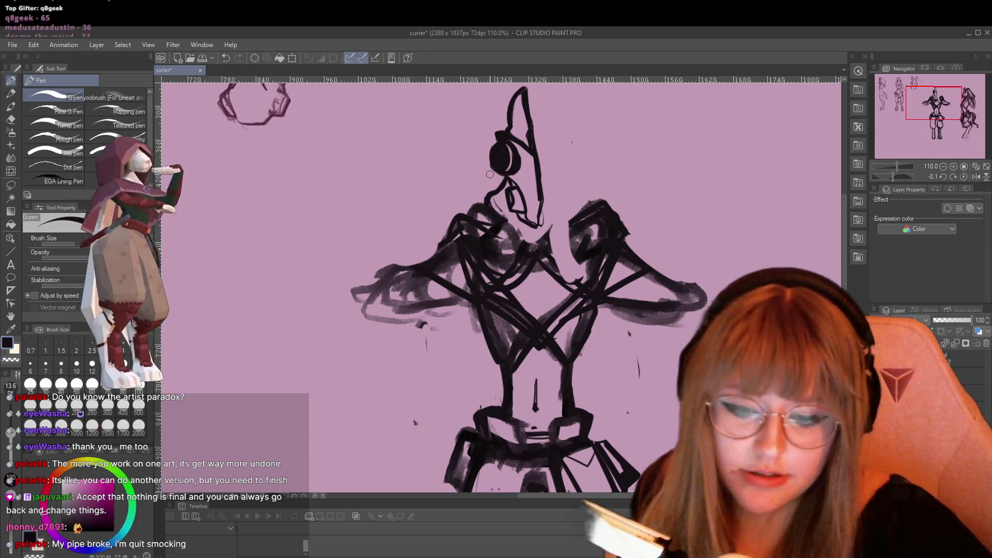
{"action": "scroll", "coordinate": [523, 170], "scroll_direction": "down", "scroll_amount": 2}
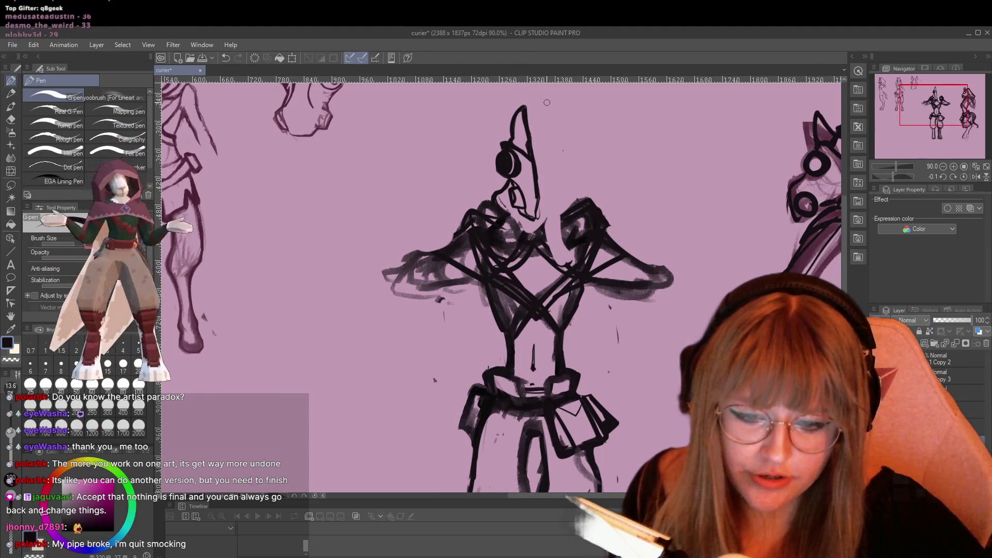
{"action": "scroll", "coordinate": [546, 103], "scroll_direction": "up", "scroll_amount": 2}
{"action": "scroll", "coordinate": [547, 103], "scroll_direction": "up", "scroll_amount": 1}
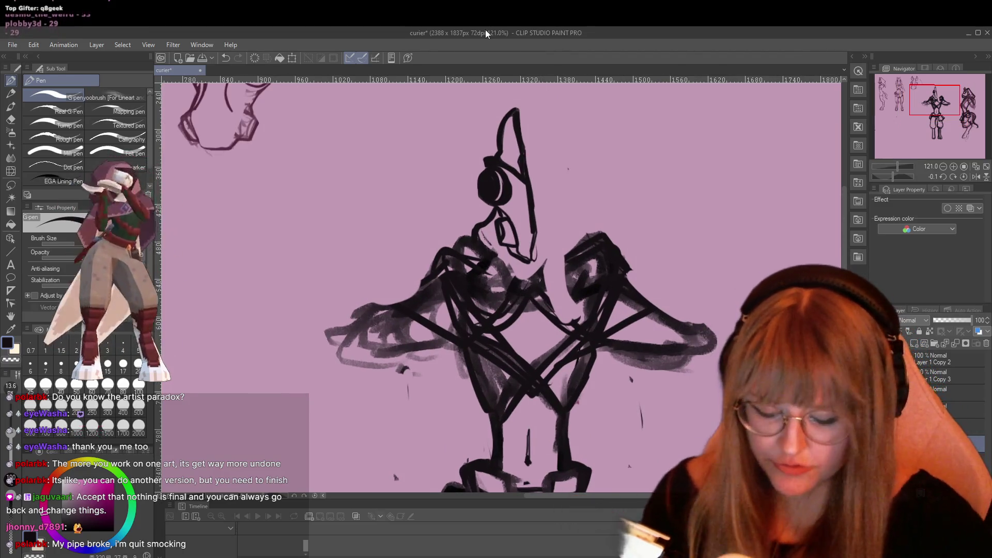
{"action": "key", "text": "e"}
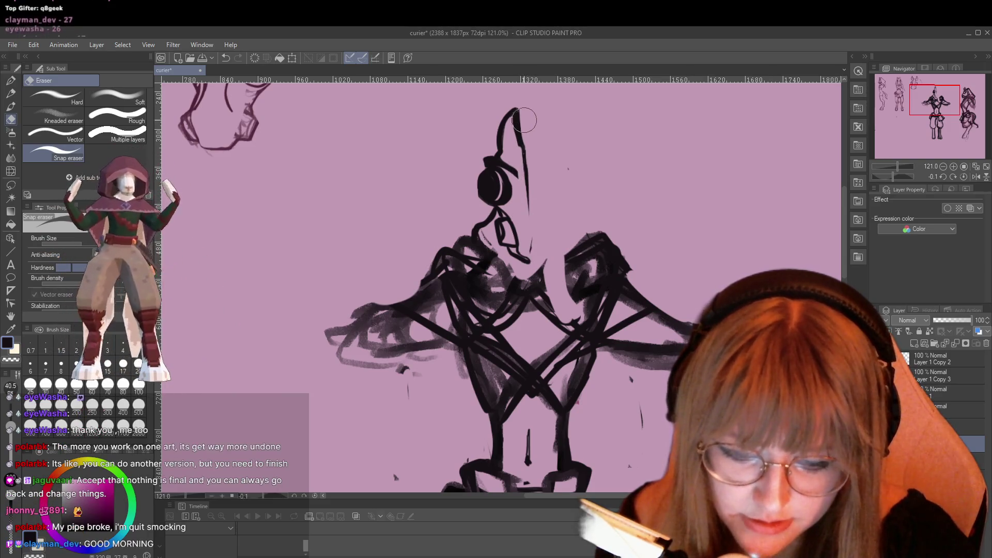
{"action": "key", "text": "p"}
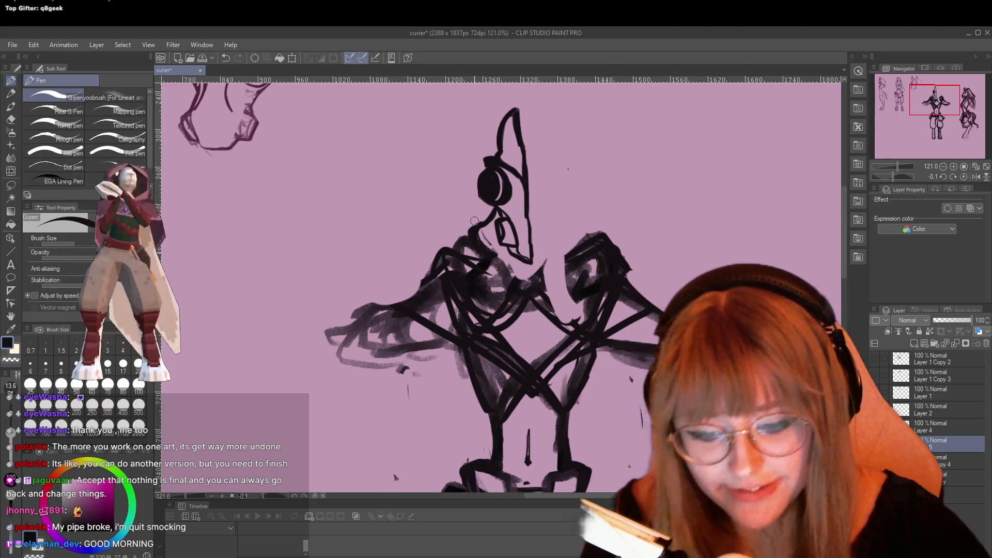
Adjust the zoom around the neck and shoulders and switch to the eraser
{"action": "scroll", "coordinate": [474, 220], "scroll_direction": "down", "scroll_amount": 5}
{"action": "scroll", "coordinate": [475, 233], "scroll_direction": "up", "scroll_amount": 3}
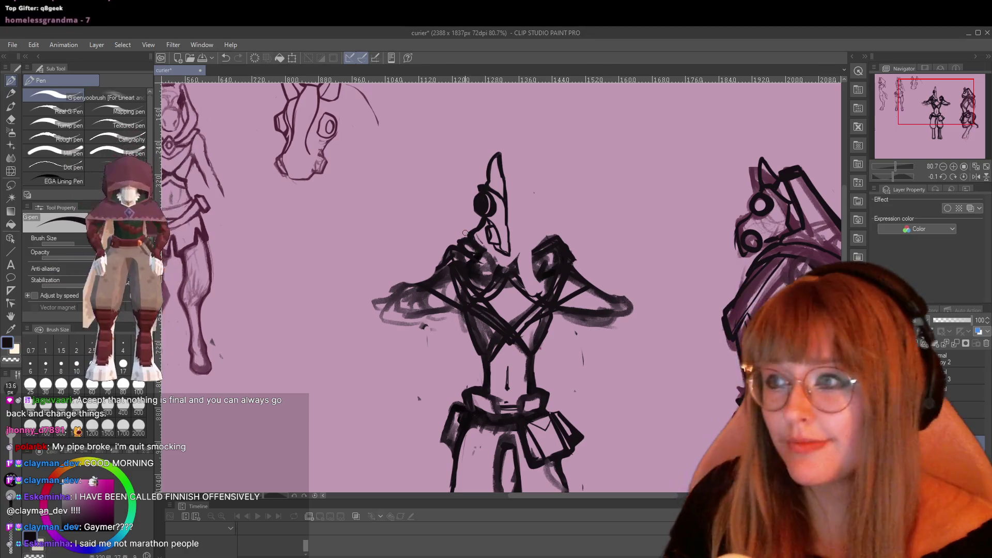
{"action": "key", "text": "e"}
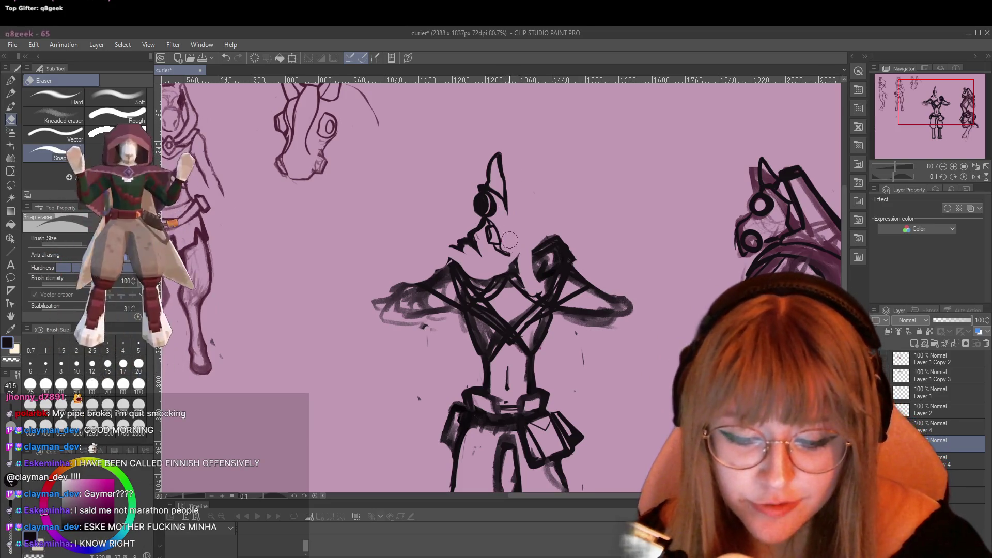
Erase the old shoulder and upper-arm lines and a stray stroke by the neck
{"action": "key", "text": "p"}
{"action": "key", "text": "e"}
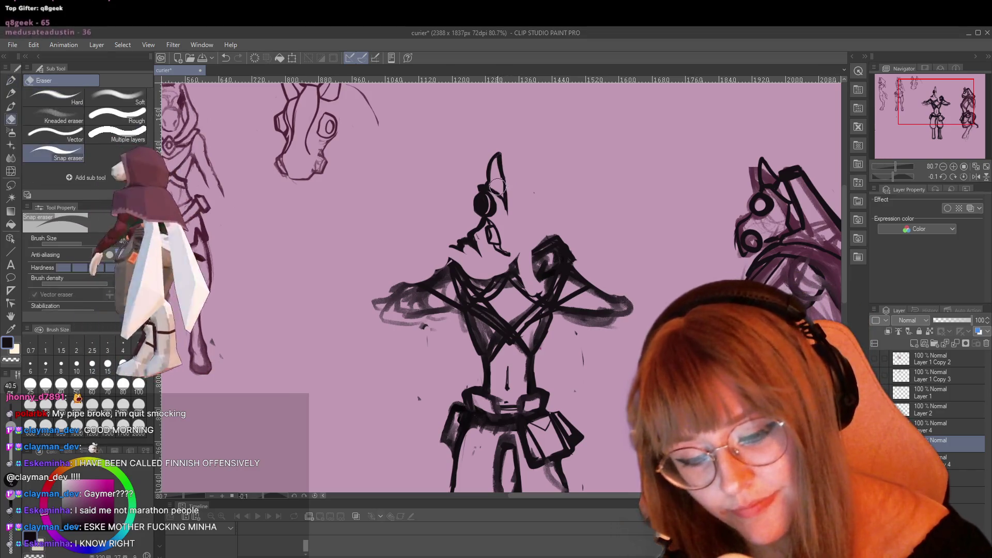
{"action": "key", "text": "p"}
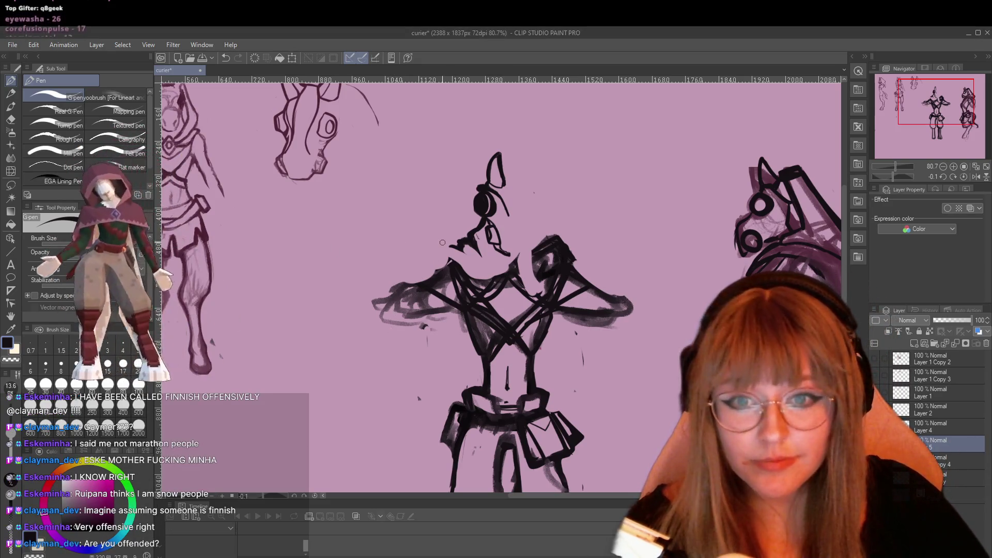
{"action": "scroll", "coordinate": [461, 235], "scroll_direction": "down", "scroll_amount": 1}
{"action": "scroll", "coordinate": [487, 238], "scroll_direction": "down", "scroll_amount": 1}
{"action": "scroll", "coordinate": [491, 258], "scroll_direction": "up", "scroll_amount": 1}
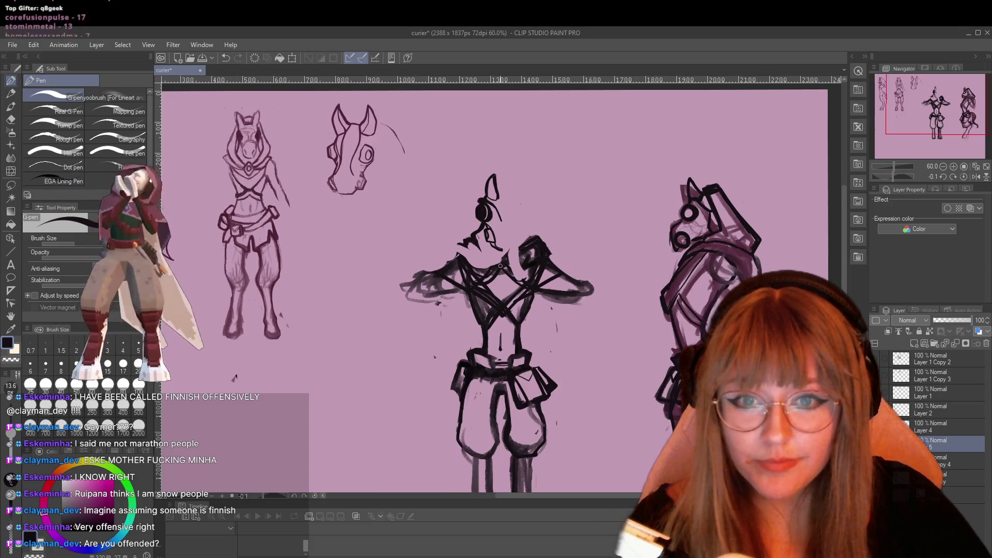
{"action": "scroll", "coordinate": [496, 284], "scroll_direction": "down", "scroll_amount": 1}
{"action": "scroll", "coordinate": [502, 311], "scroll_direction": "up", "scroll_amount": 1}
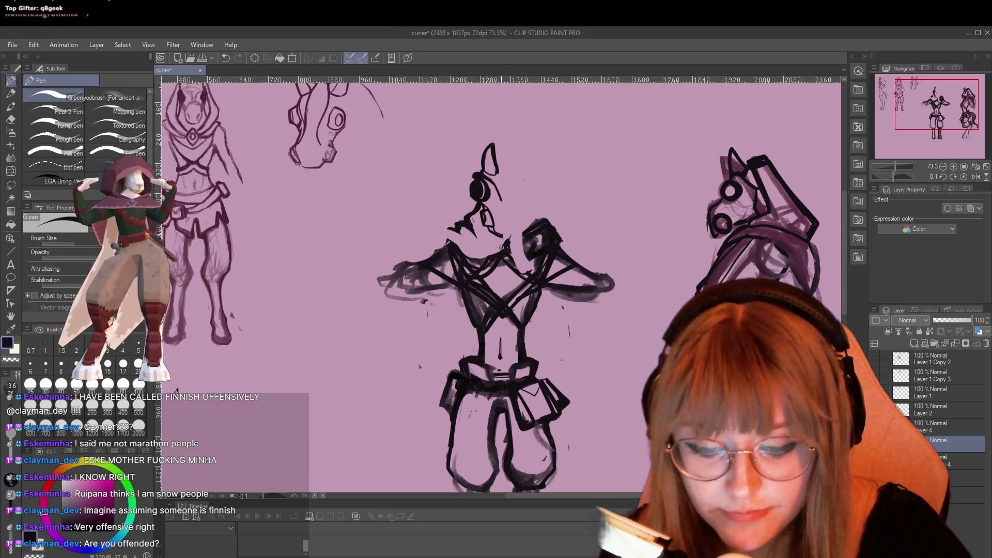
{"action": "key", "text": "e"}
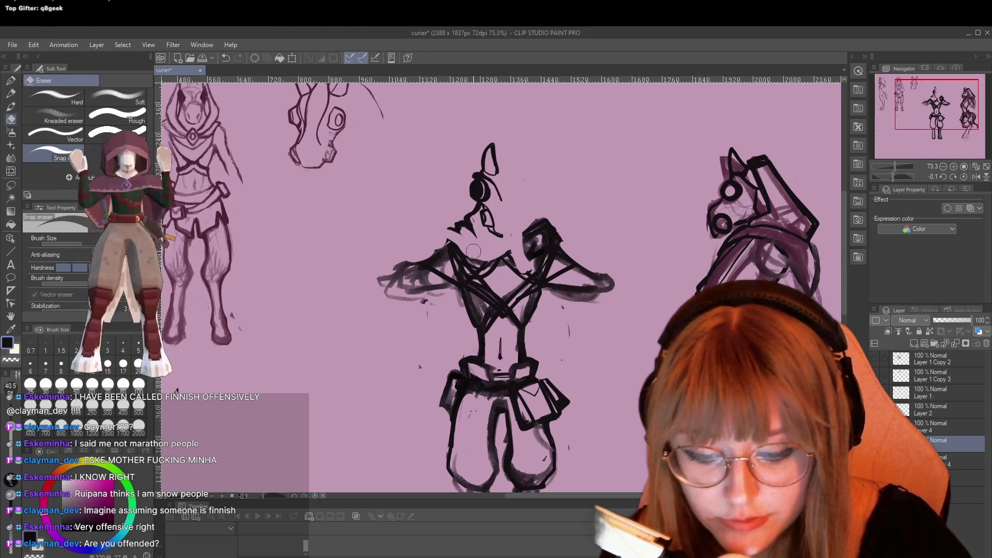
{"action": "mouse_move", "coordinate": [517, 268]}
{"action": "left_mouse_down"}
{"action": "mouse_move", "coordinate": [535, 227]}
{"action": "mouse_move", "coordinate": [572, 299]}
{"action": "left_mouse_up"}
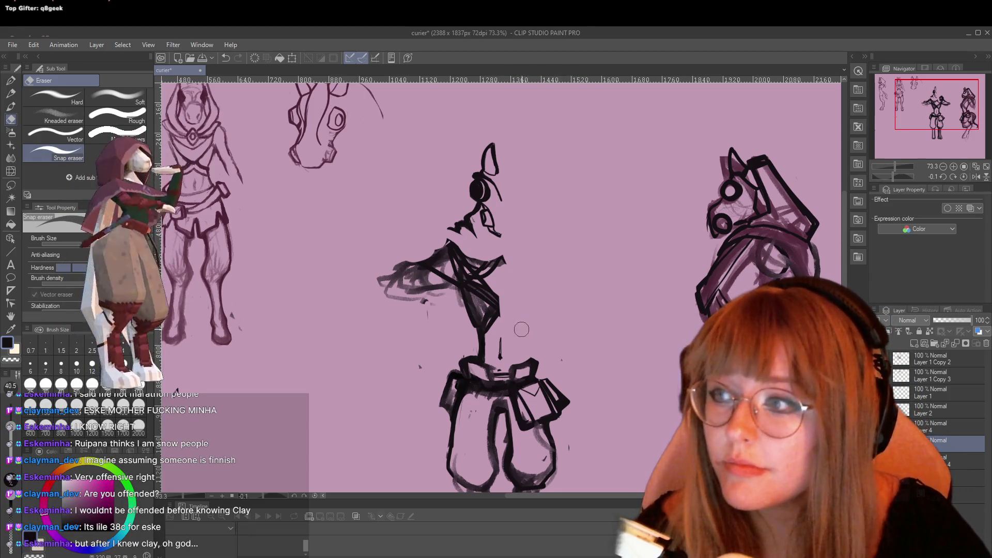
{"action": "left_click_drag", "start_coordinate": [502, 342], "coordinate": [503, 359]}
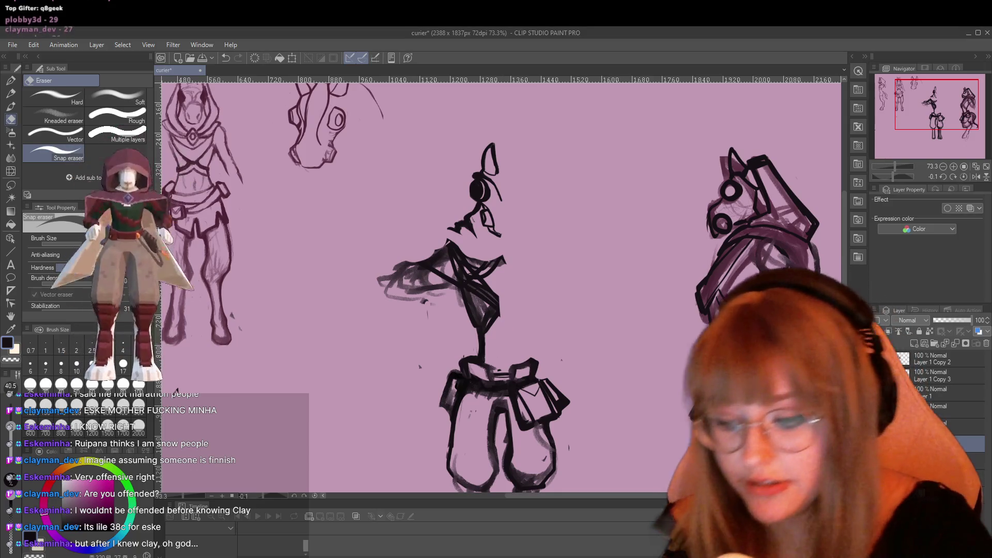
With a smaller eraser, clean the shoulder's dark strokes and draw a short neck line
{"action": "left_click_drag", "start_coordinate": [80, 243], "coordinate": [77, 245]}
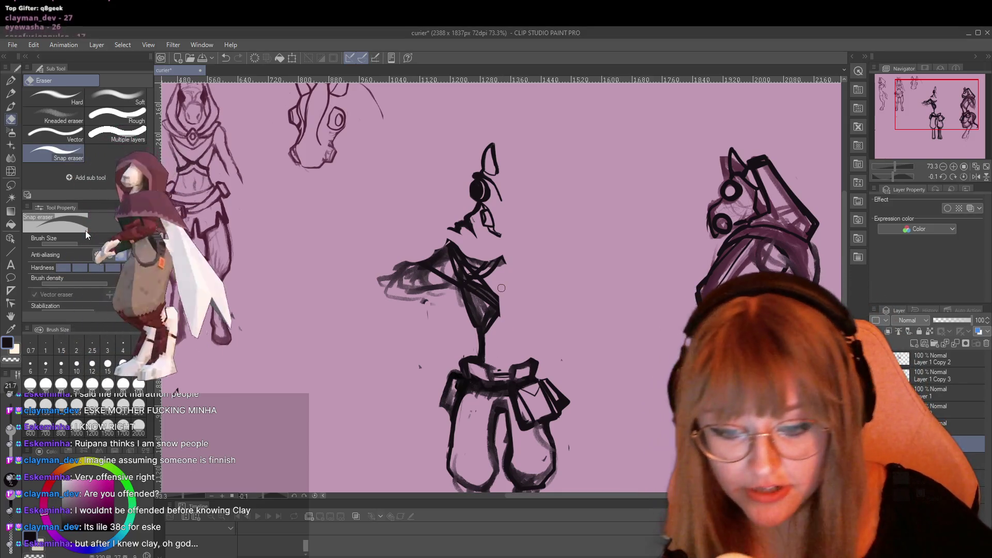
{"action": "left_click_drag", "start_coordinate": [465, 255], "coordinate": [498, 257]}
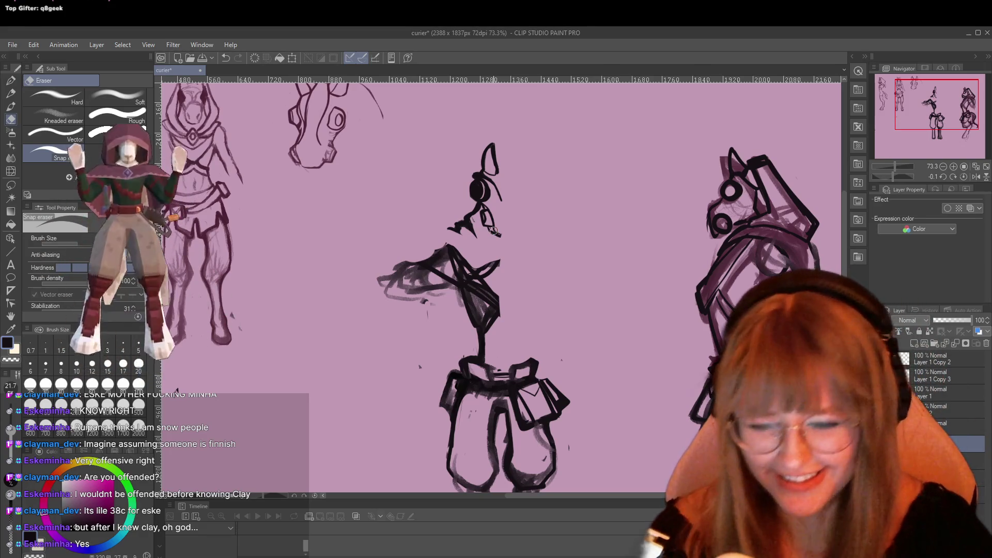
{"action": "key", "text": "p"}
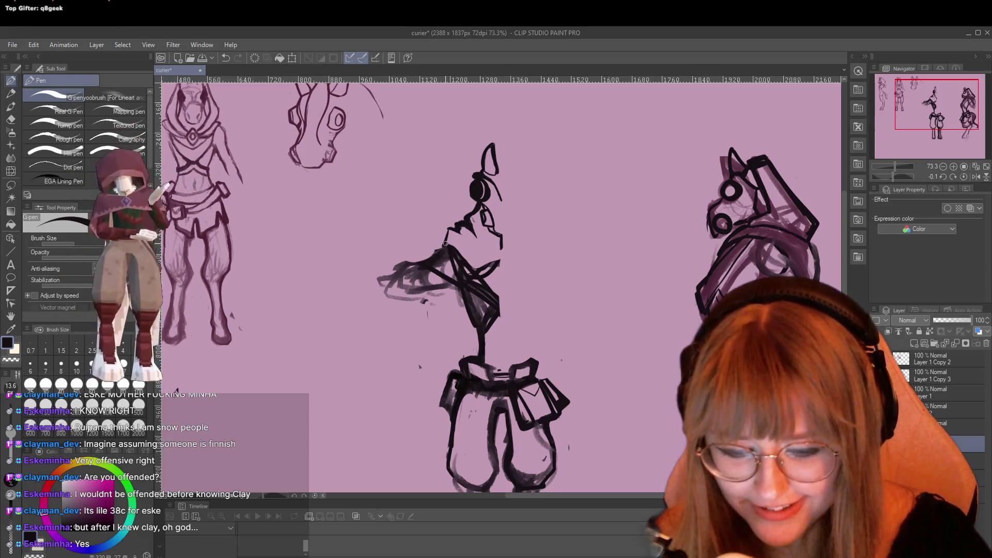
{"action": "left_click_drag", "start_coordinate": [501, 258], "coordinate": [503, 237]}
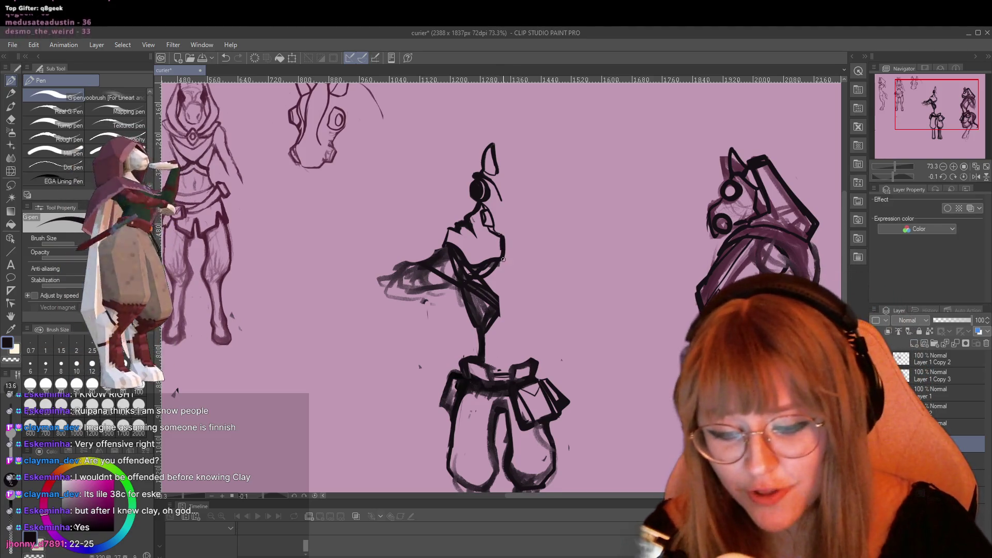
{"action": "key", "text": "e"}
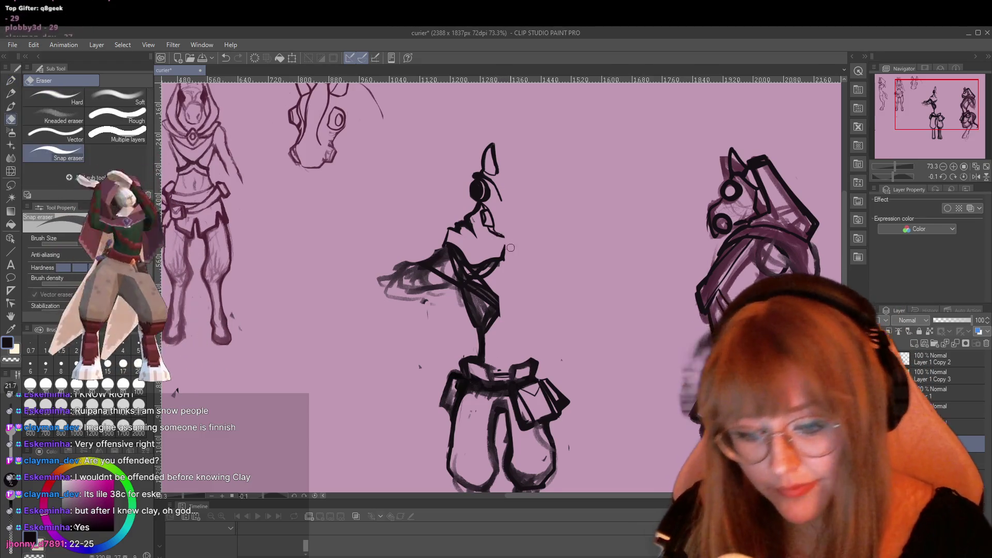
{"action": "key", "text": "p"}
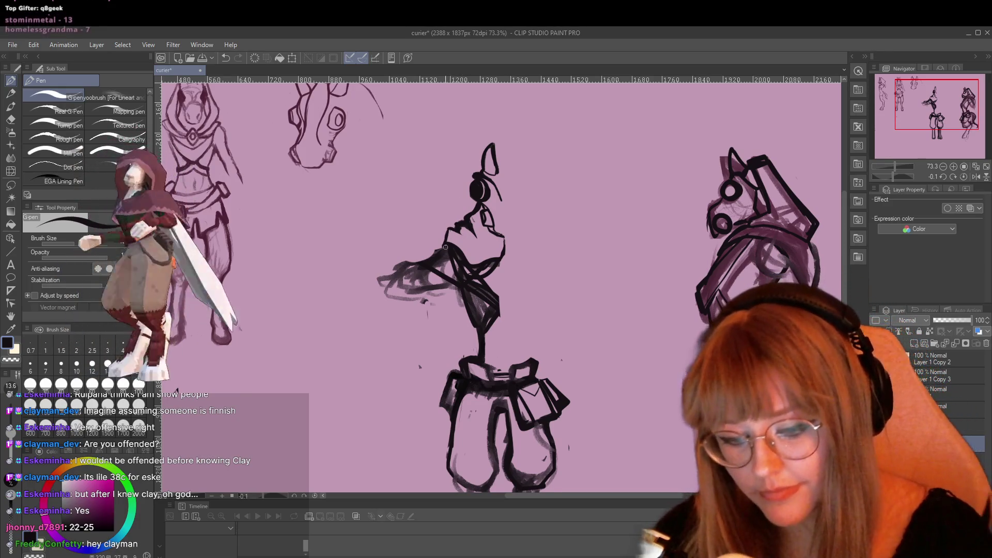
{"action": "key", "text": "e"}
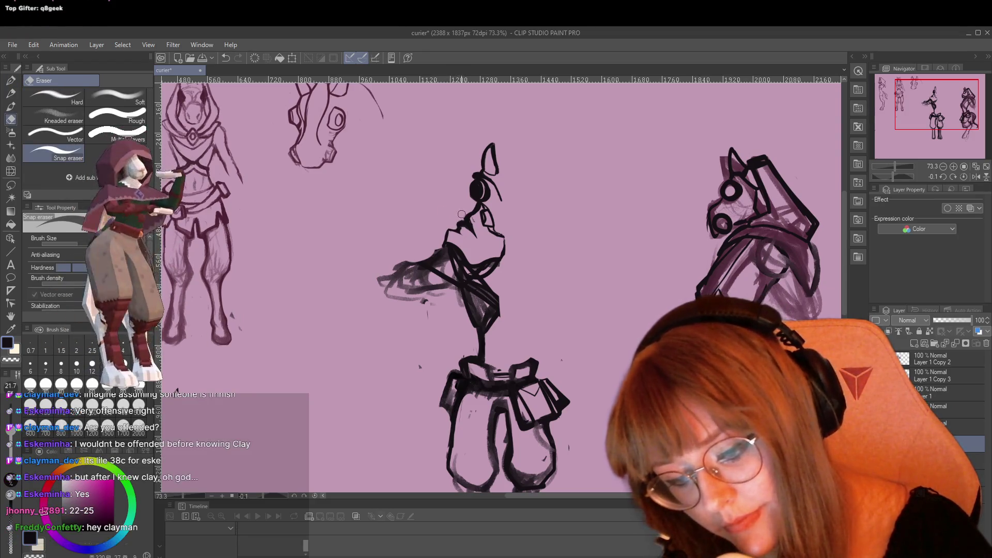
{"action": "key", "text": "p"}
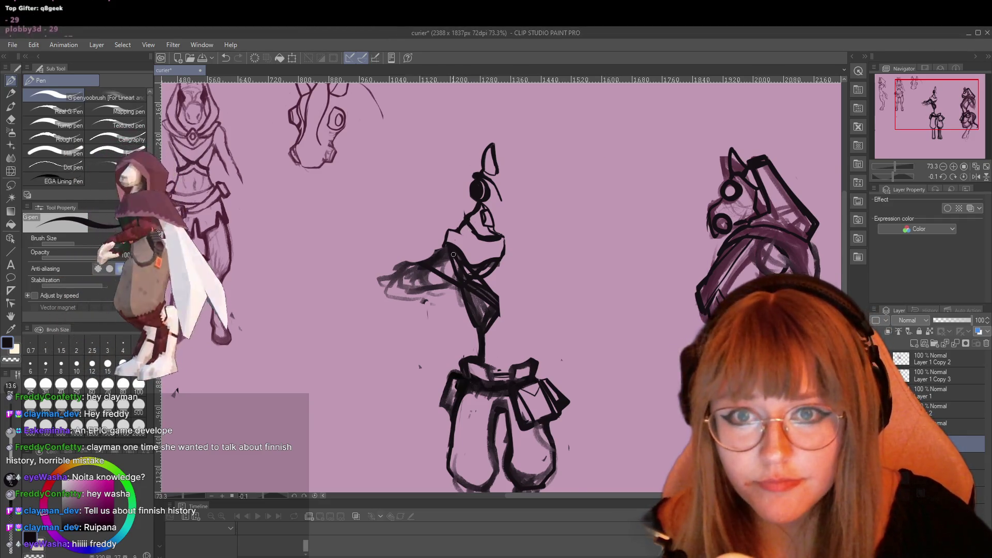
Zoom in and close the gap on the right side of the torso
{"action": "scroll", "coordinate": [452, 227], "scroll_direction": "up", "scroll_amount": 1}
{"action": "scroll", "coordinate": [446, 220], "scroll_direction": "up", "scroll_amount": 1}
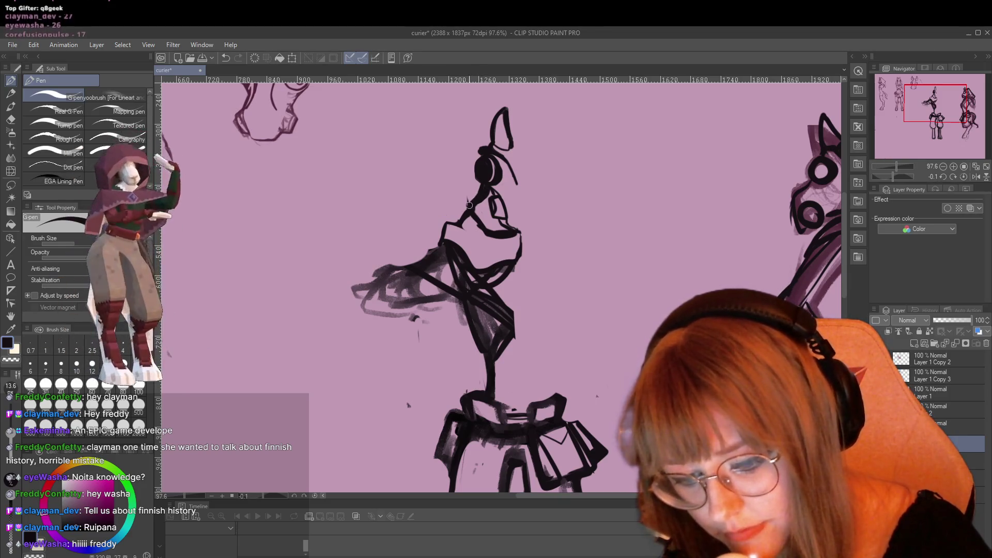
{"action": "key", "text": "e"}
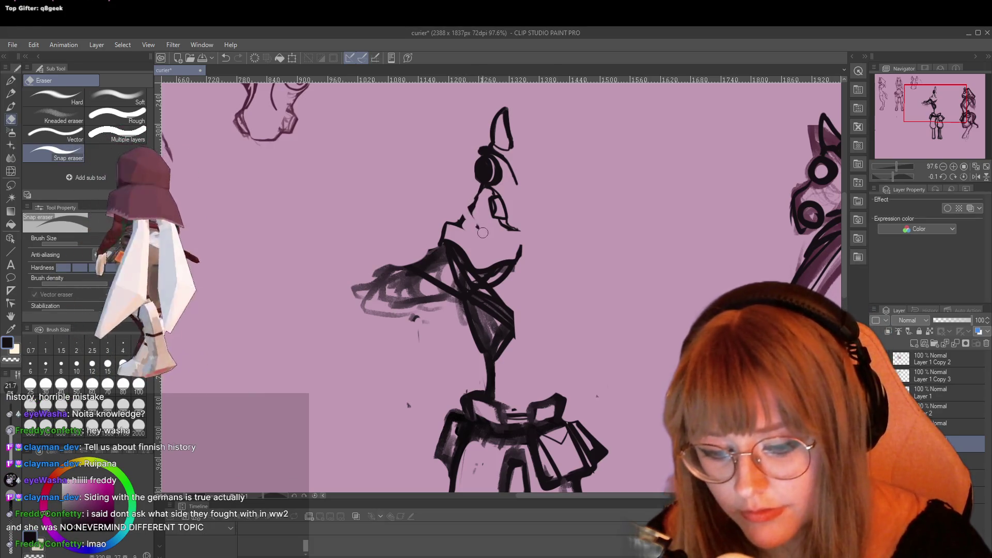
{"action": "key", "text": "p"}
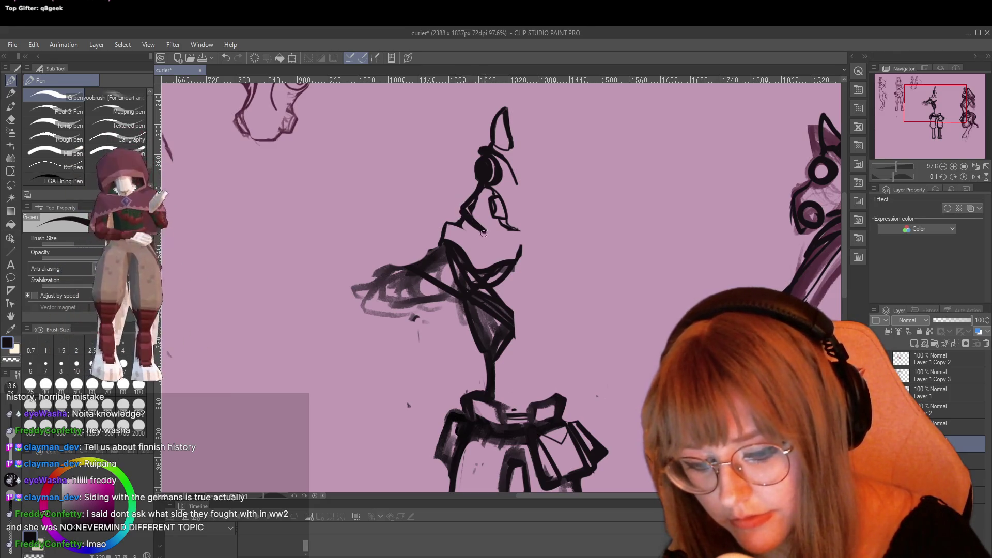
{"action": "key", "text": "e"}
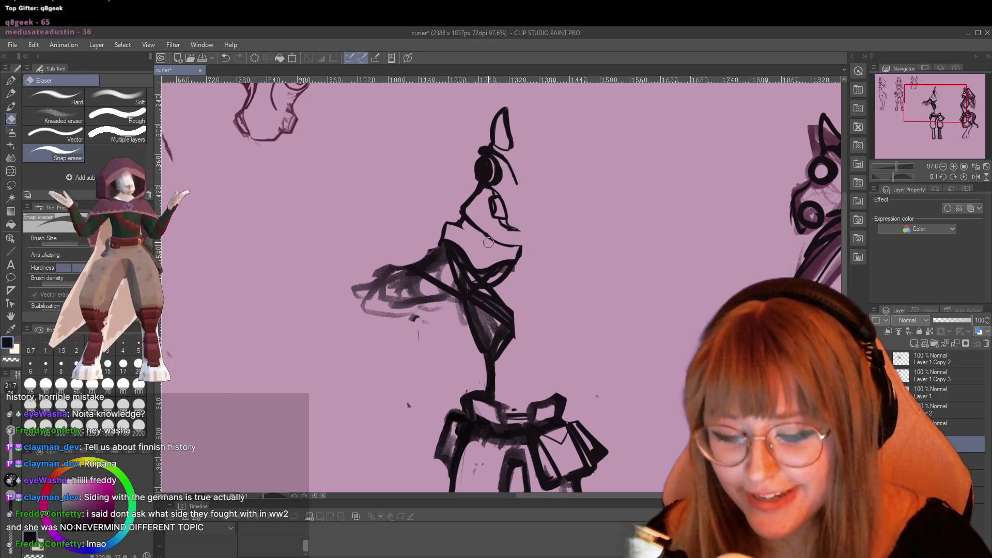
{"action": "key", "text": "p"}
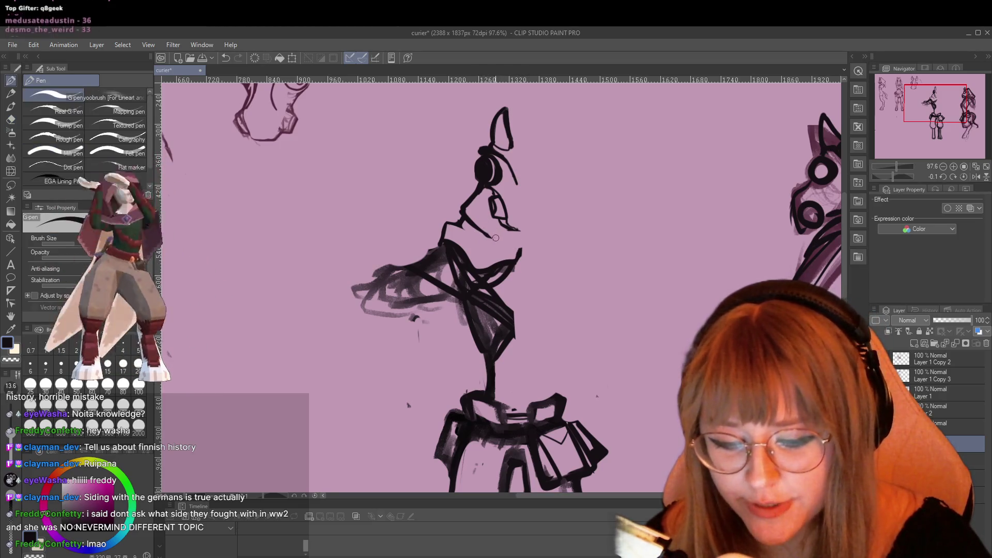
{"action": "left_click_drag", "start_coordinate": [522, 242], "coordinate": [517, 260]}
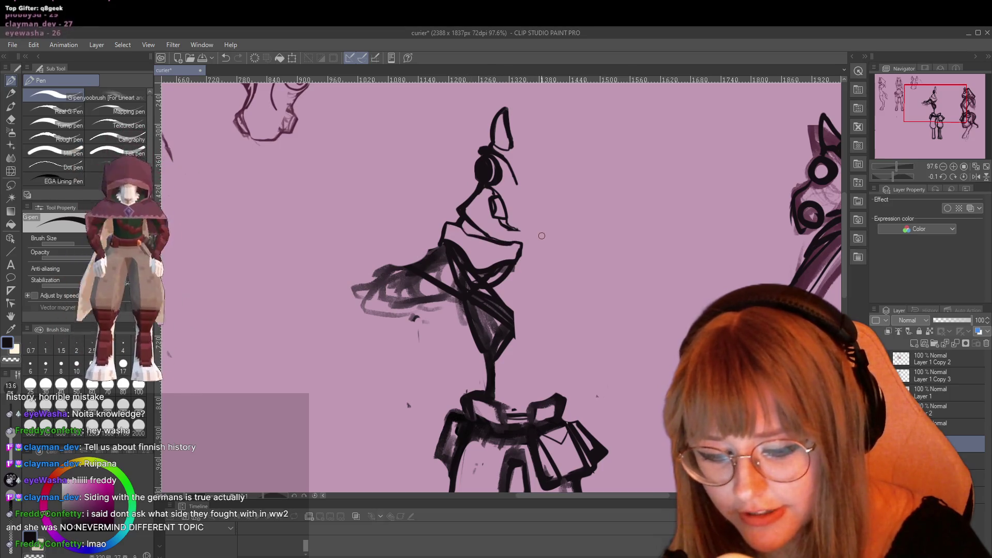
Draw a new line running from the neck down to the chest
{"action": "key", "text": "e"}
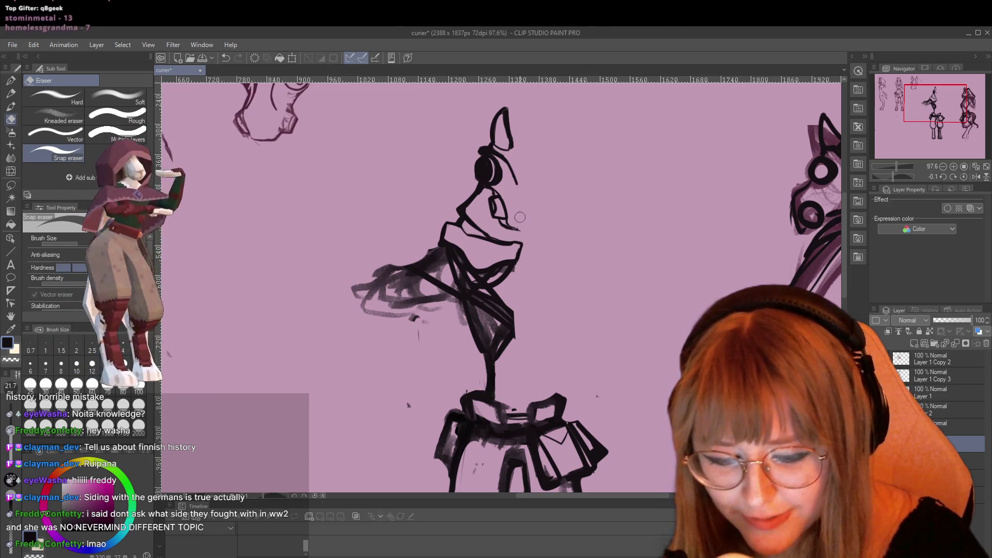
{"action": "key", "text": "p"}
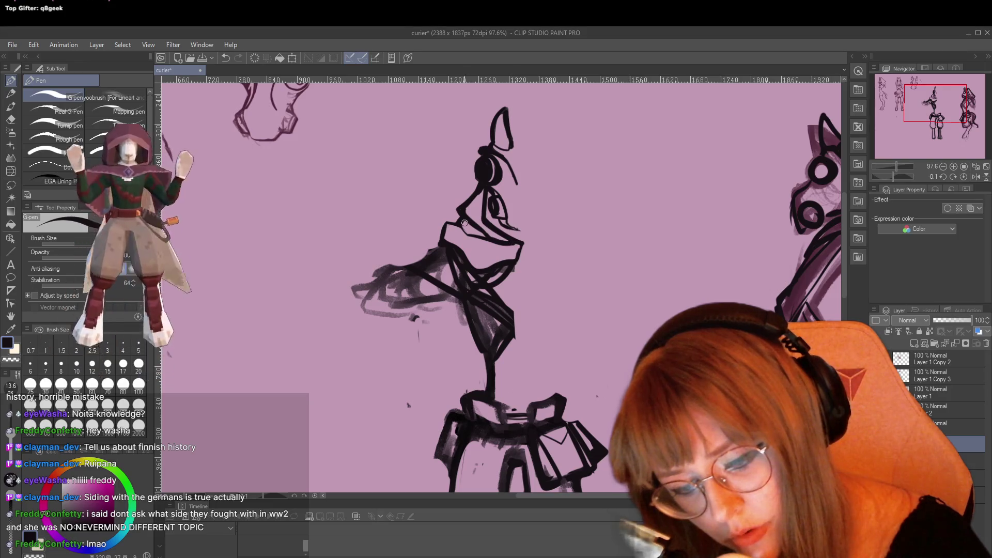
{"action": "key", "text": "e"}
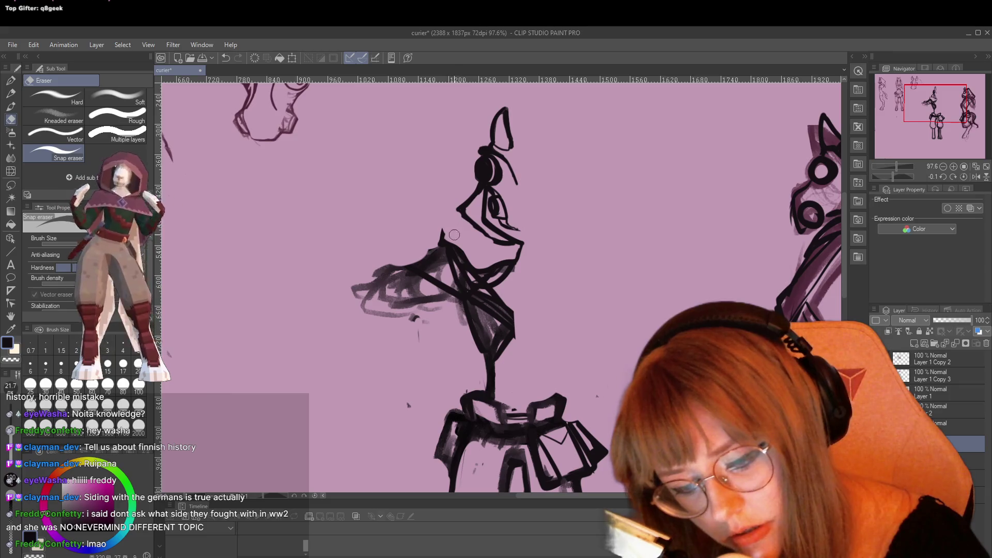
{"action": "key", "text": "p"}
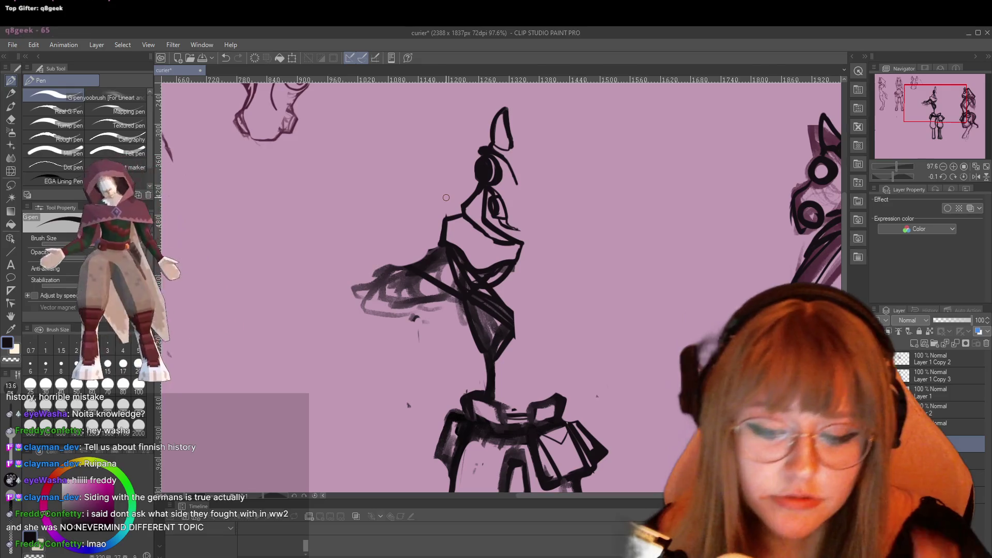
{"action": "key", "text": "e"}
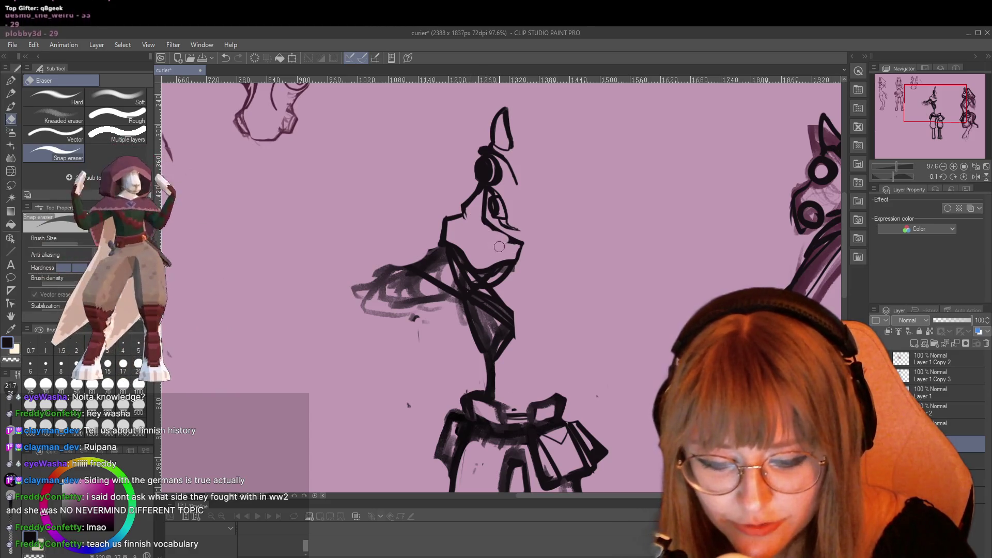
{"action": "key", "text": "p"}
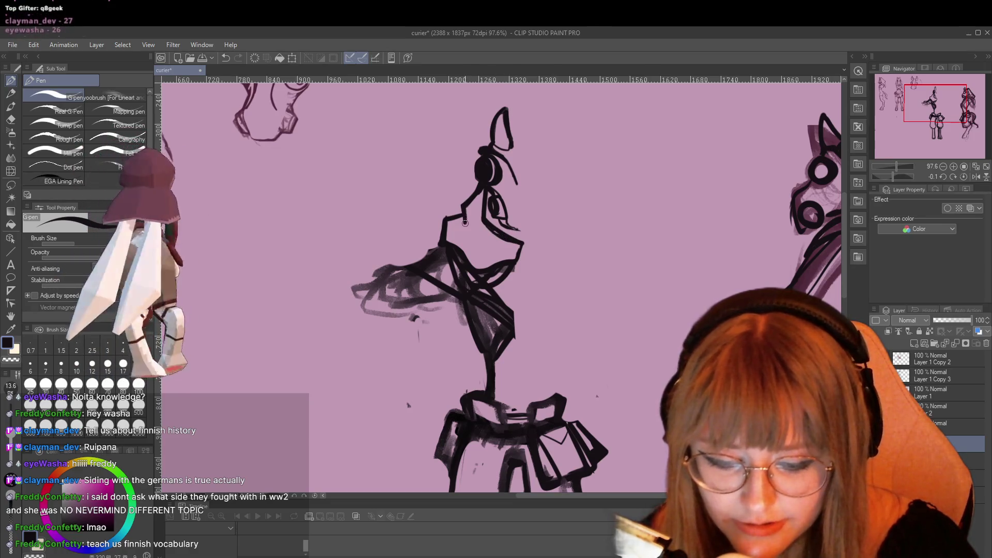
{"action": "left_click_drag", "start_coordinate": [465, 222], "coordinate": [508, 245]}
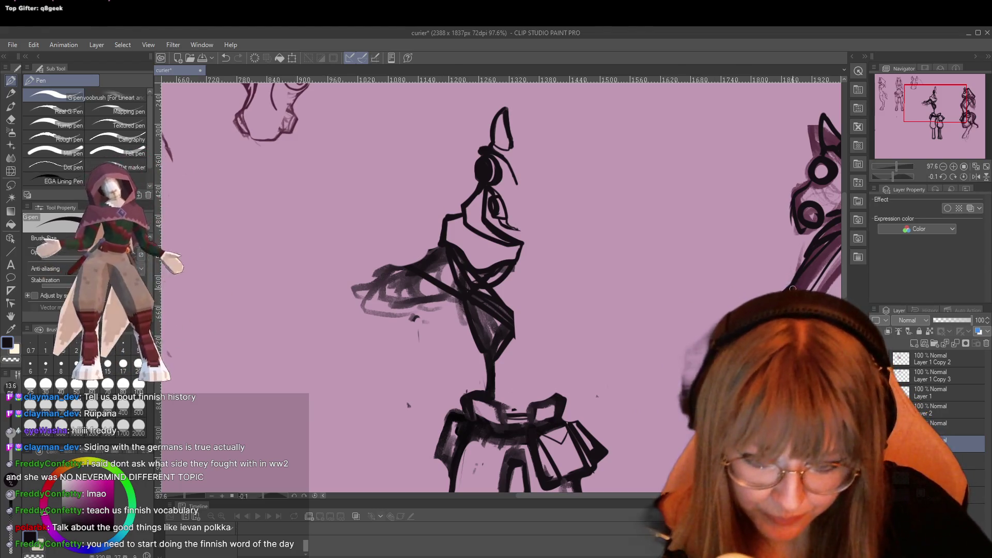
{"action": "scroll", "coordinate": [793, 289], "scroll_direction": "down", "scroll_amount": 5}
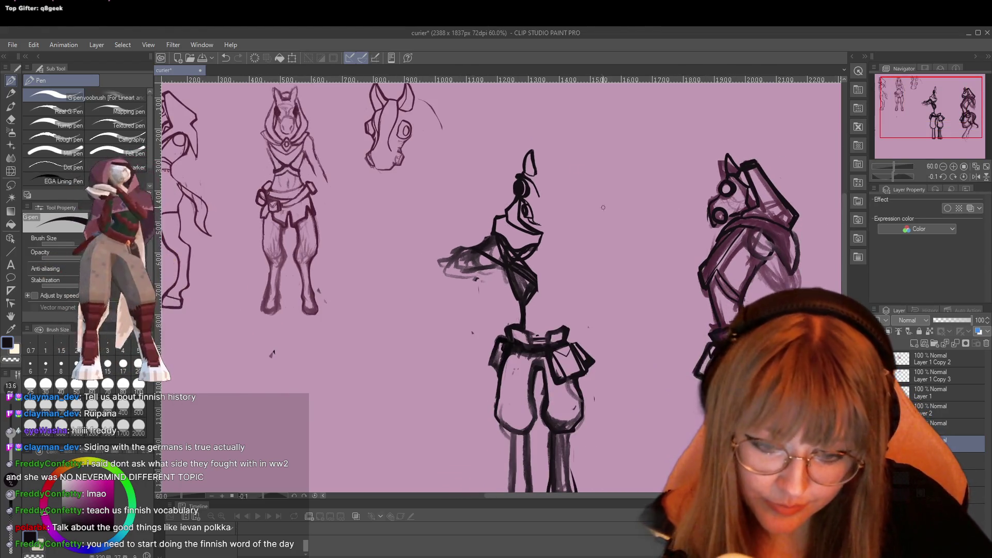
{"action": "scroll", "coordinate": [557, 201], "scroll_direction": "up", "scroll_amount": 1}
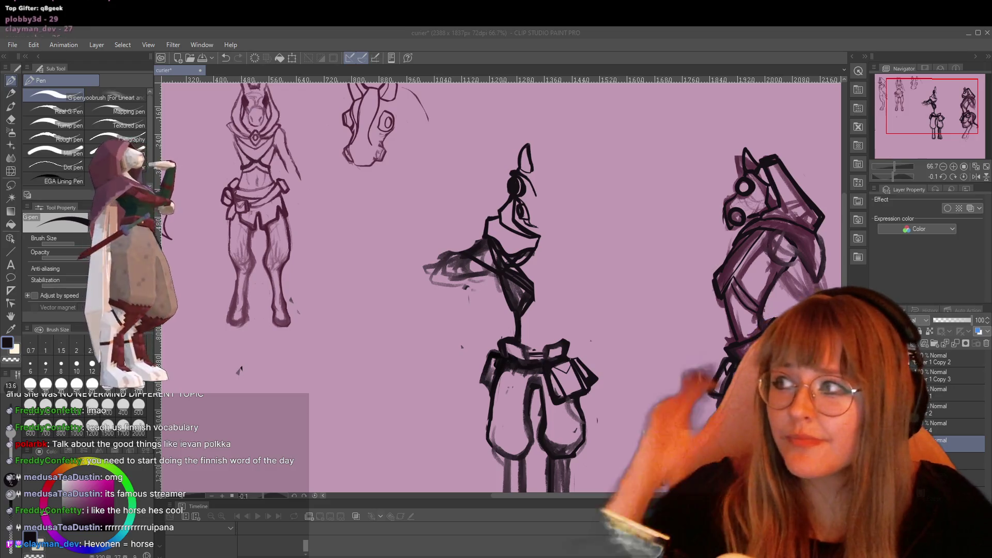
{"action": "key", "text": "XF86AudioLowerVolume"}
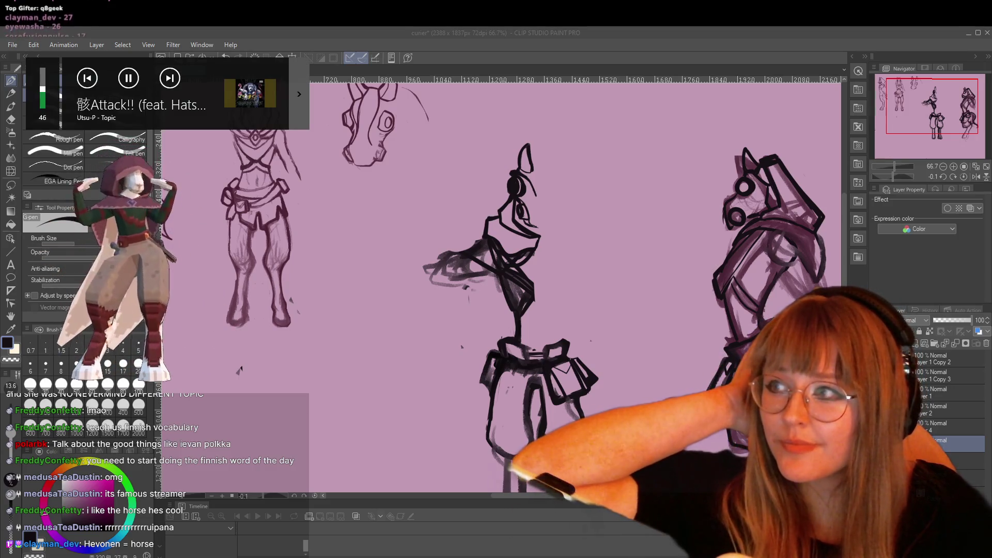
{"action": "key", "text": "XF86AudioRaiseVolume"}
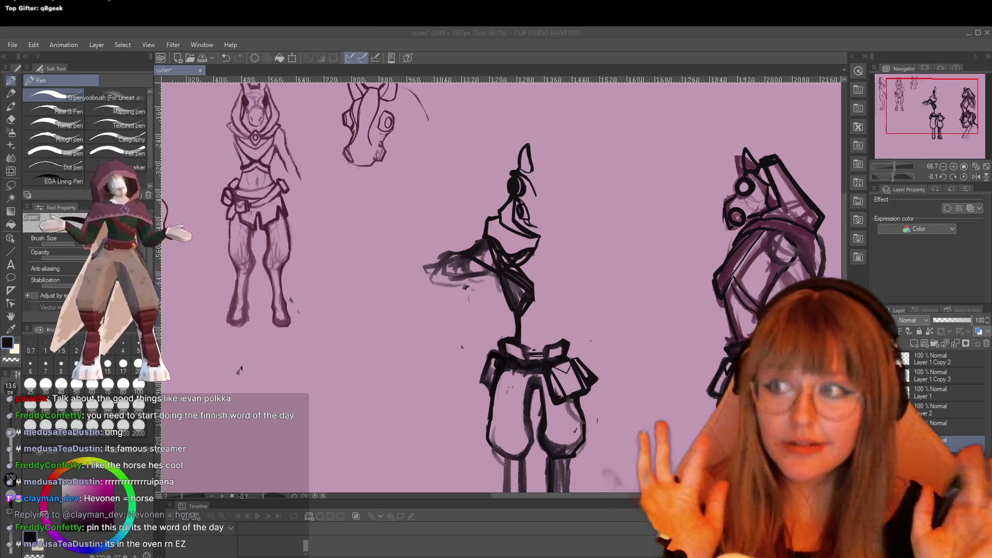
{"action": "key", "text": "alt+Tab"}
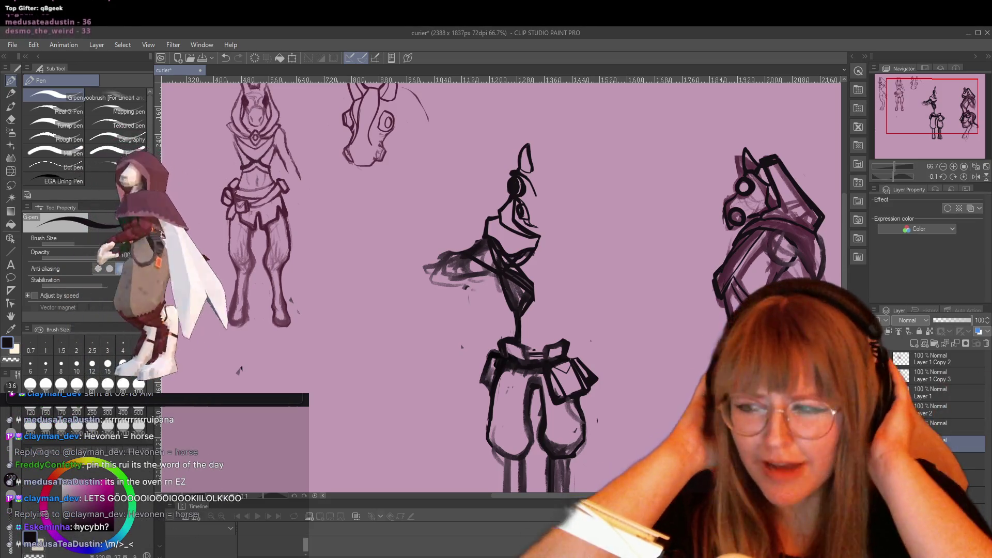
{"action": "key", "text": "XF86AudioRaiseVolume"}
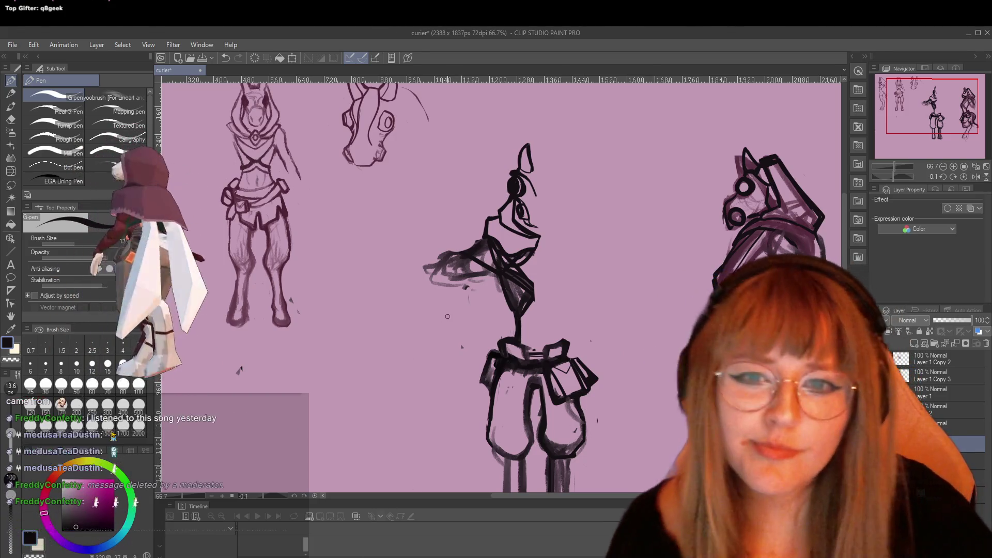
{"action": "scroll", "coordinate": [466, 266], "scroll_direction": "up", "scroll_amount": 1}
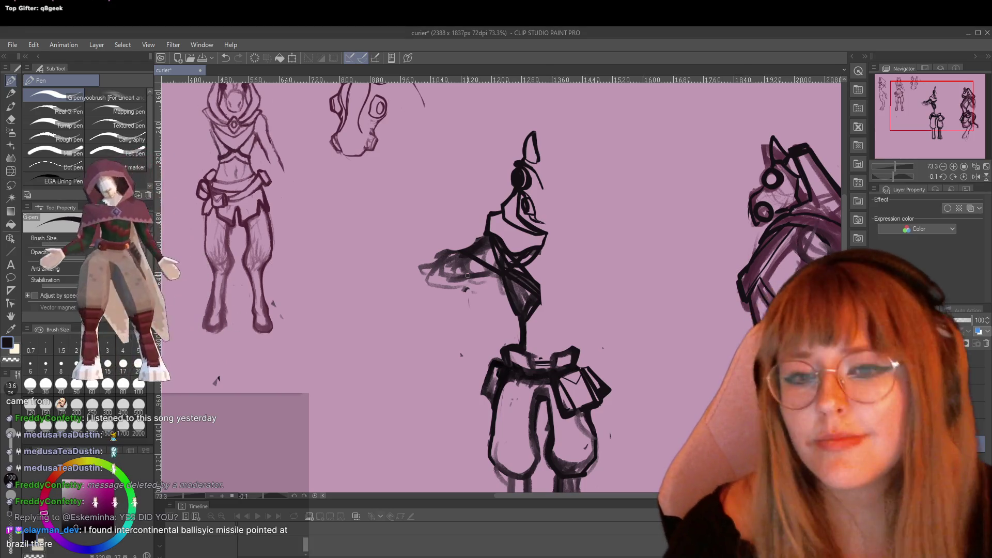
{"action": "scroll", "coordinate": [468, 275], "scroll_direction": "up", "scroll_amount": 1}
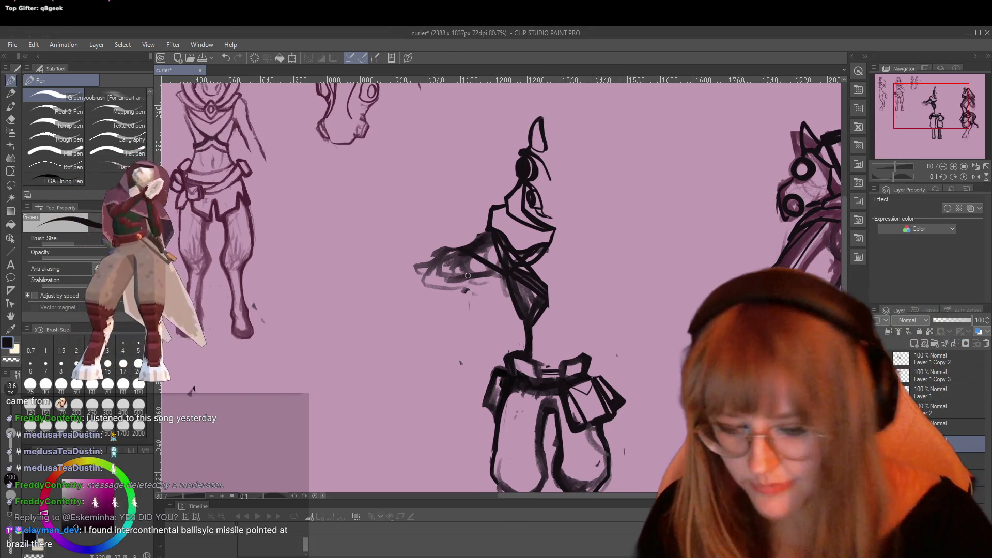
Erase the scribbled arm strokes beside the torso and draw a new line along its left side
{"action": "key", "text": "e"}
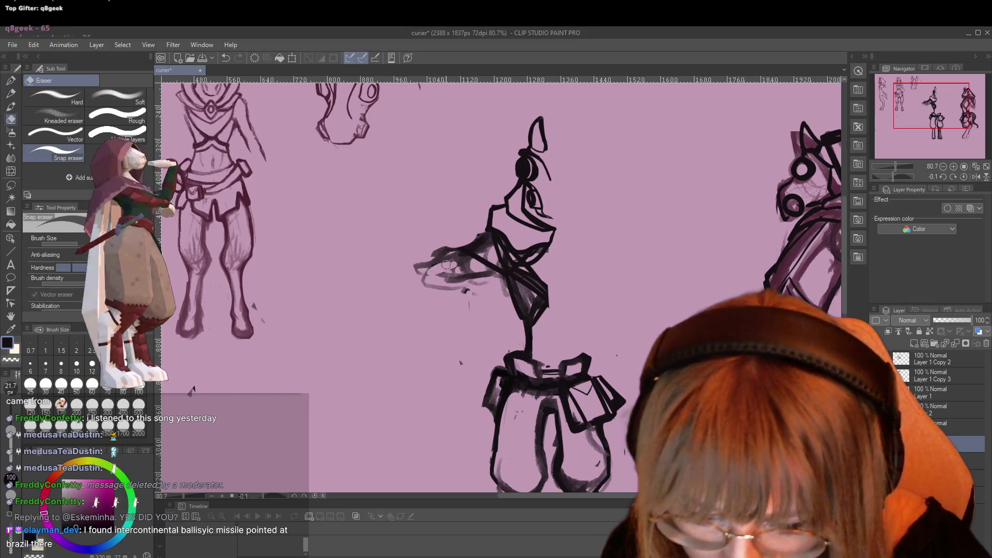
{"action": "left_click_drag", "start_coordinate": [445, 264], "coordinate": [450, 286]}
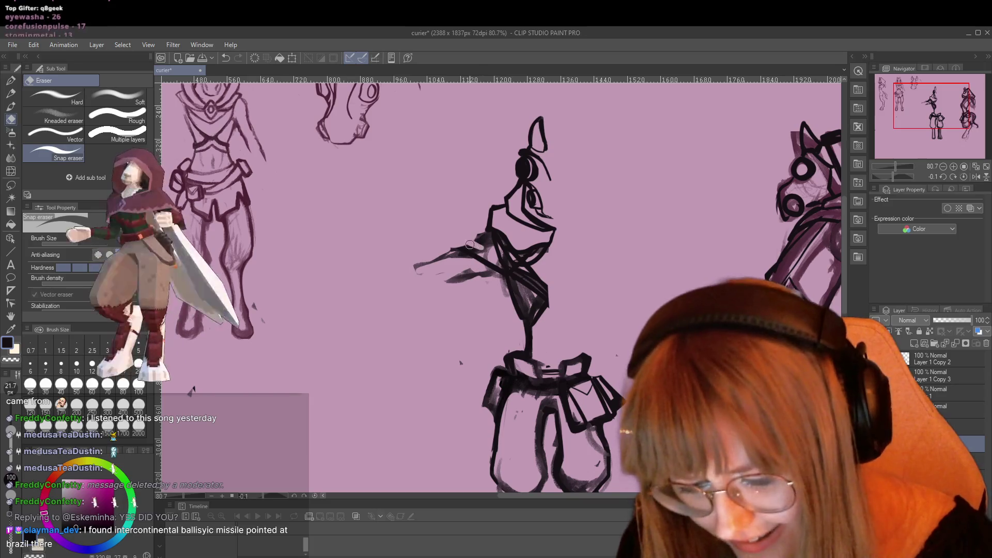
{"action": "left_click_drag", "start_coordinate": [491, 252], "coordinate": [496, 289]}
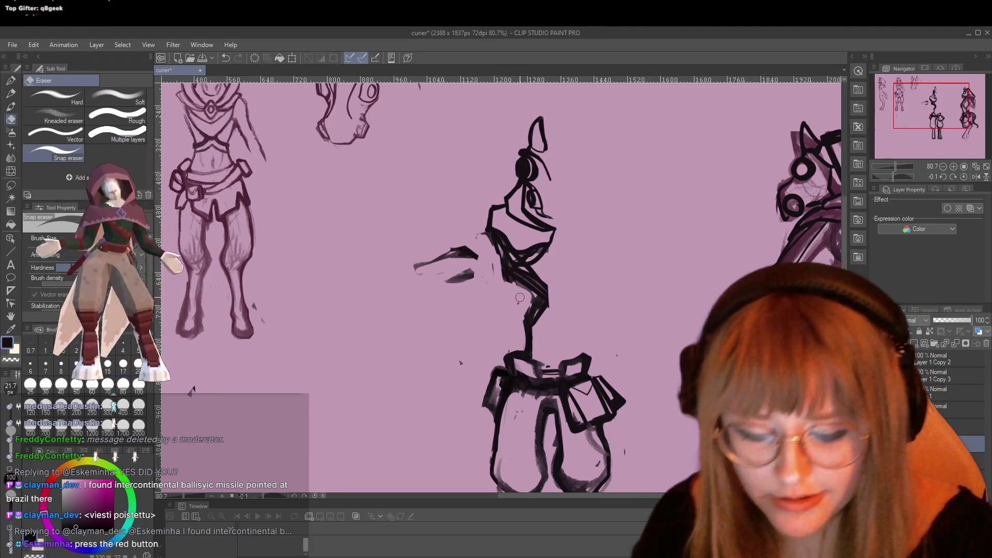
{"action": "key", "text": "p"}
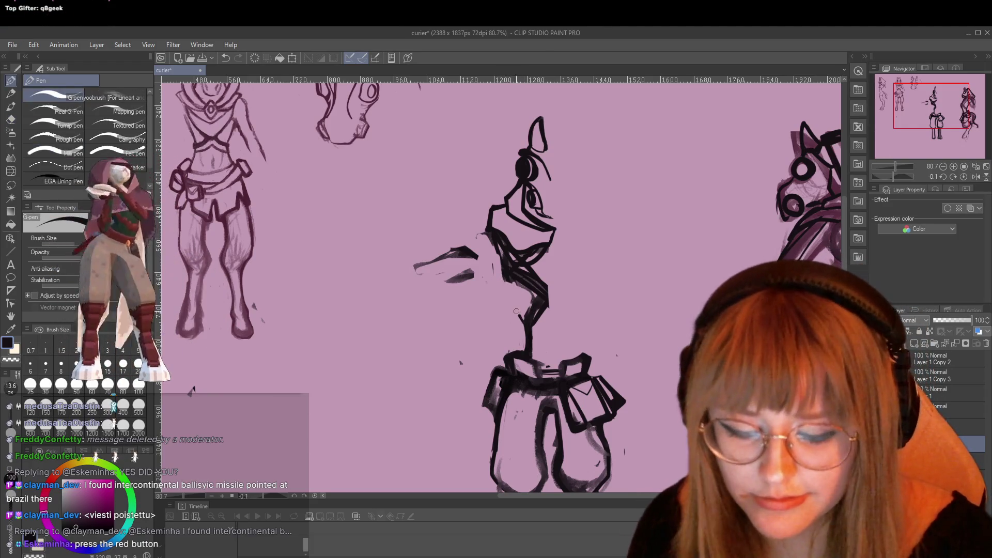
{"action": "left_click_drag", "start_coordinate": [516, 312], "coordinate": [501, 271]}
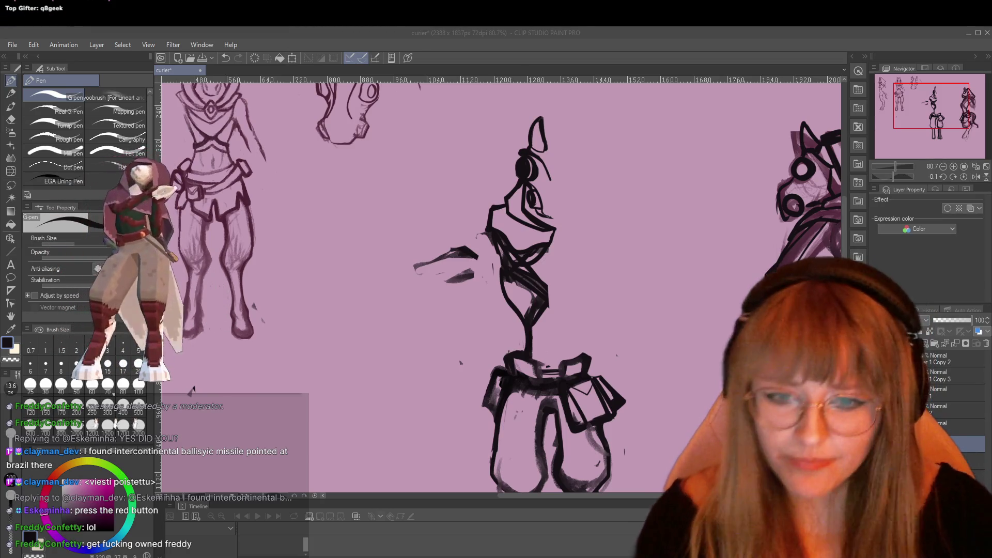
Zoom in and draw a line joining the shoulder to the arm
{"action": "scroll", "coordinate": [476, 250], "scroll_direction": "up", "scroll_amount": 1}
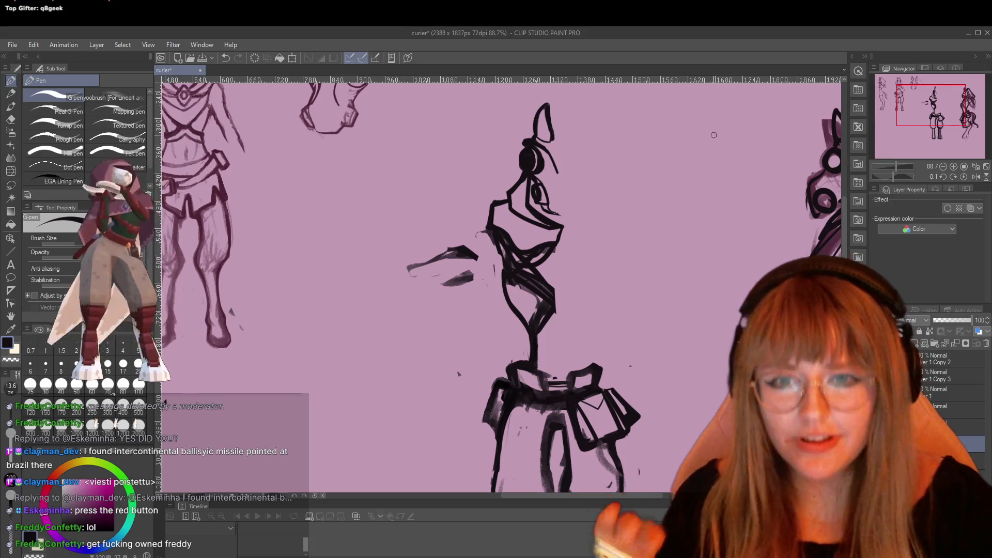
{"action": "scroll", "coordinate": [525, 299], "scroll_direction": "up", "scroll_amount": 1}
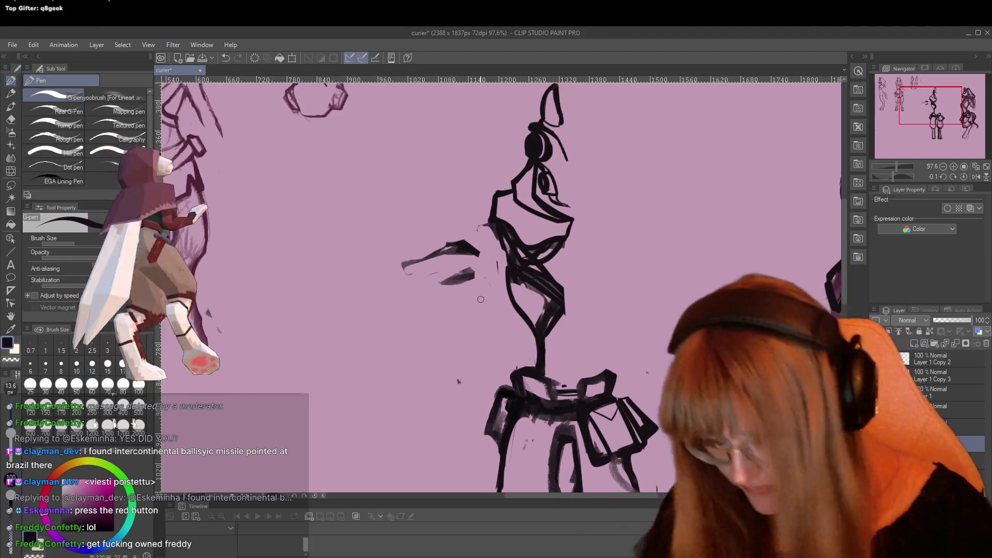
{"action": "key", "text": "e"}
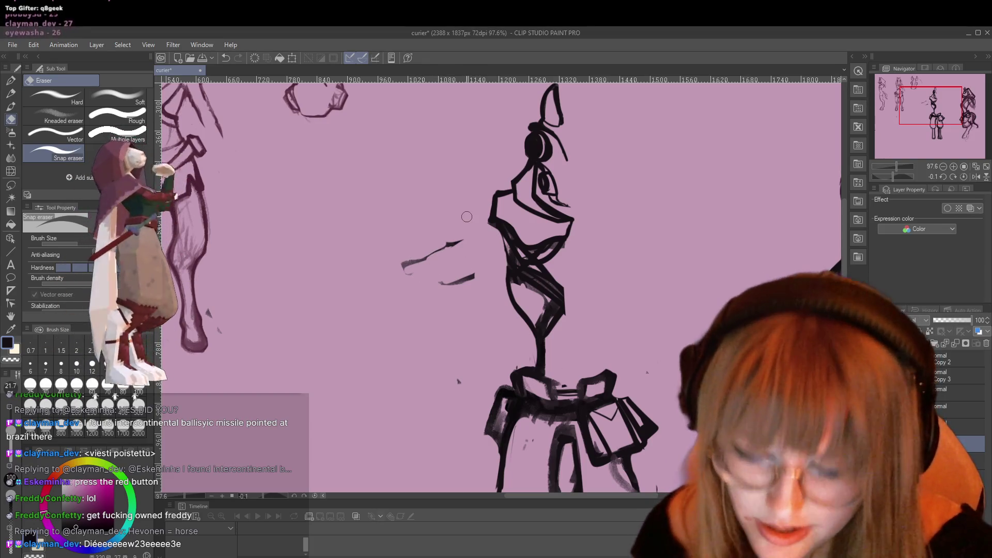
{"action": "key", "text": "p"}
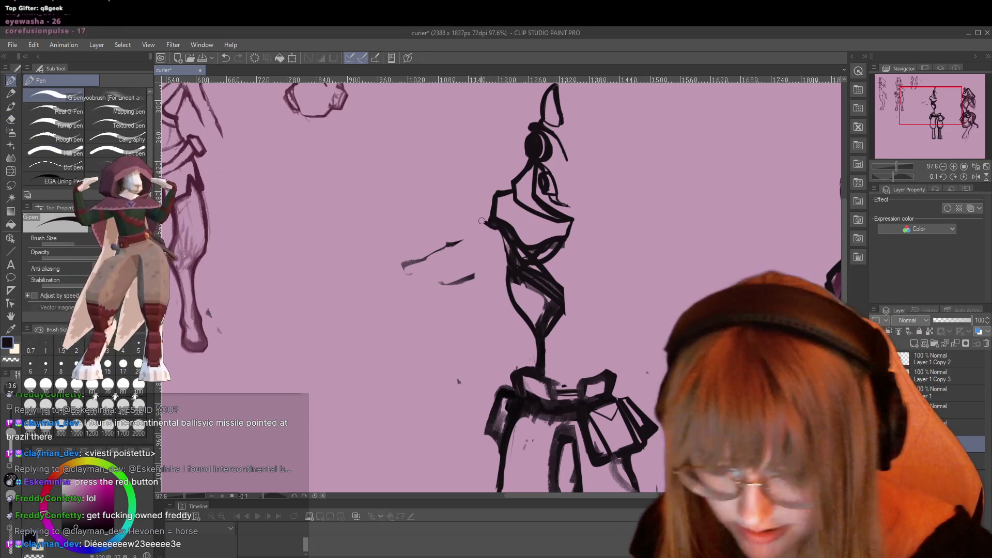
{"action": "left_click_drag", "start_coordinate": [483, 219], "coordinate": [459, 238]}
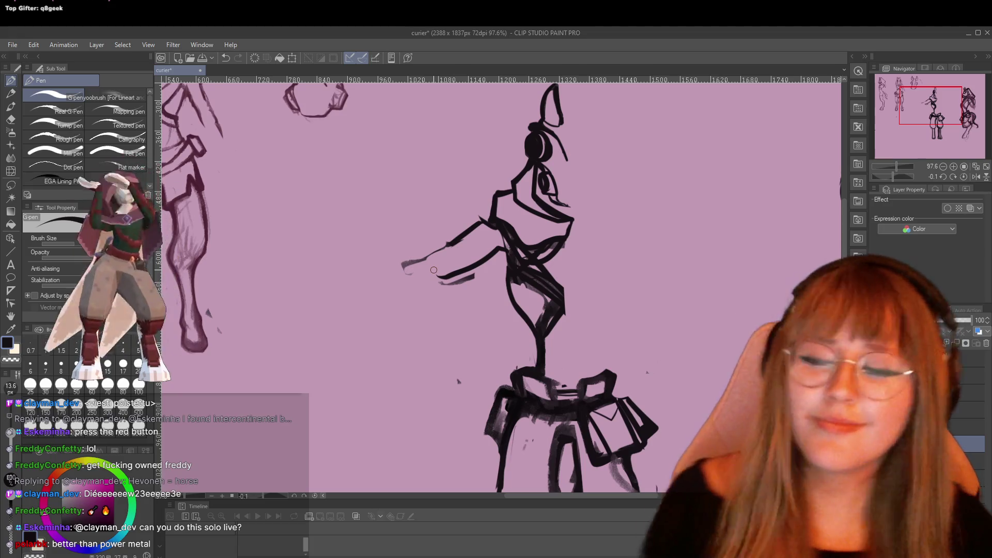
Erase part of the lower arm stroke and trim the forearm's left tip
{"action": "key", "text": "e"}
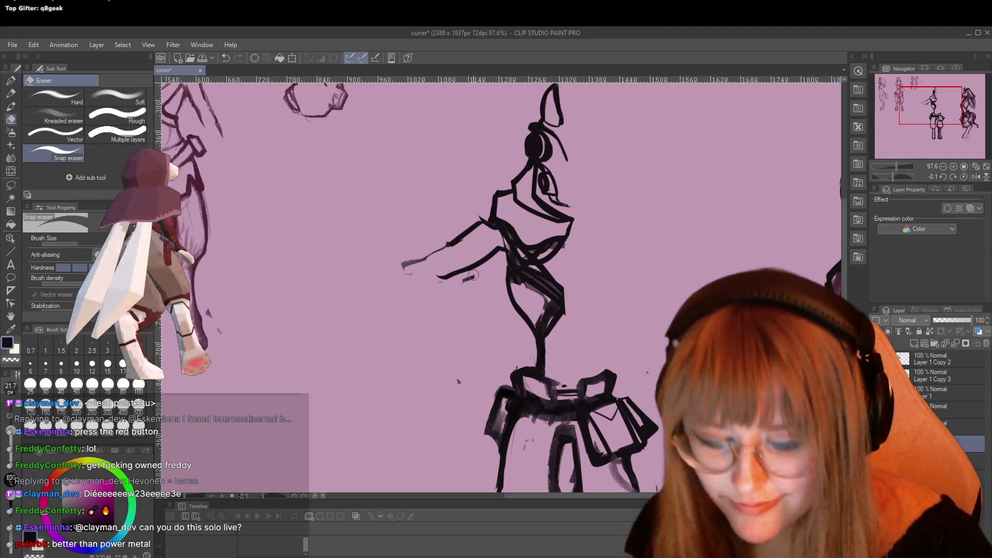
{"action": "left_click_drag", "start_coordinate": [439, 276], "coordinate": [467, 270]}
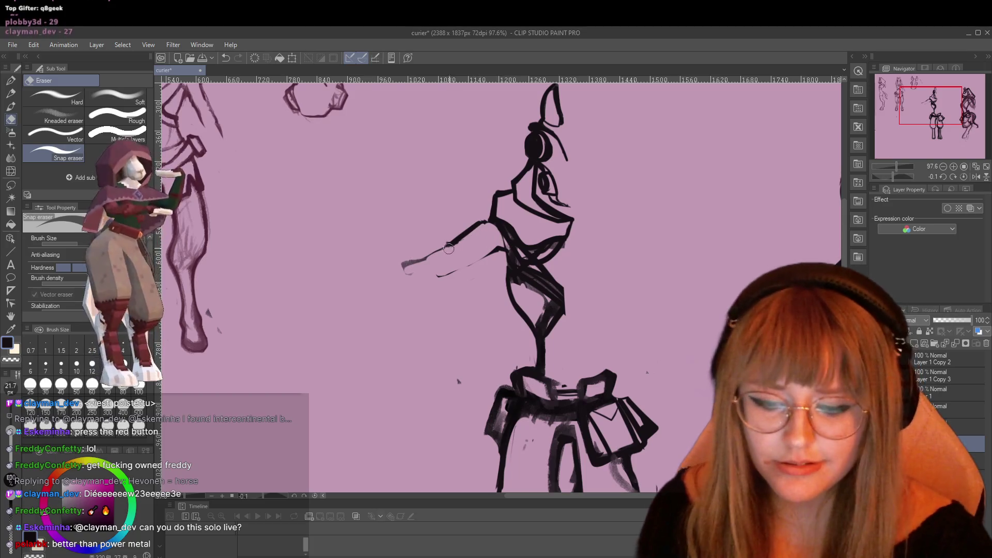
{"action": "left_click_drag", "start_coordinate": [429, 262], "coordinate": [404, 267]}
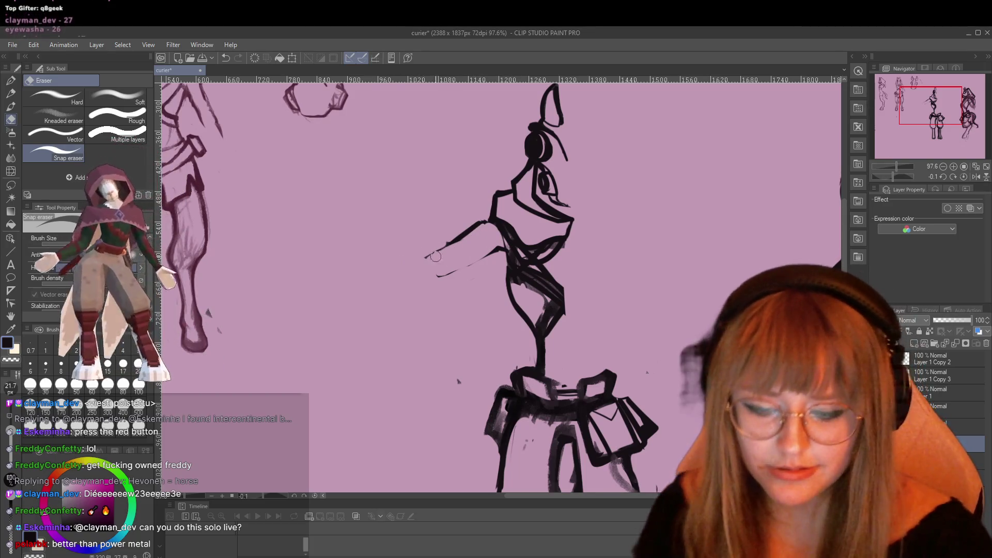
{"action": "key", "text": "p"}
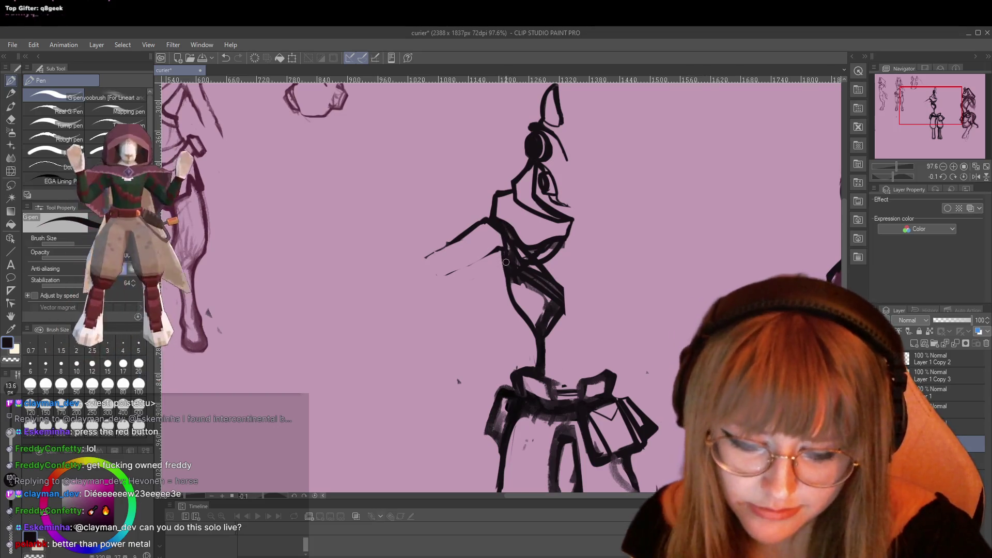
{"action": "key", "text": "e"}
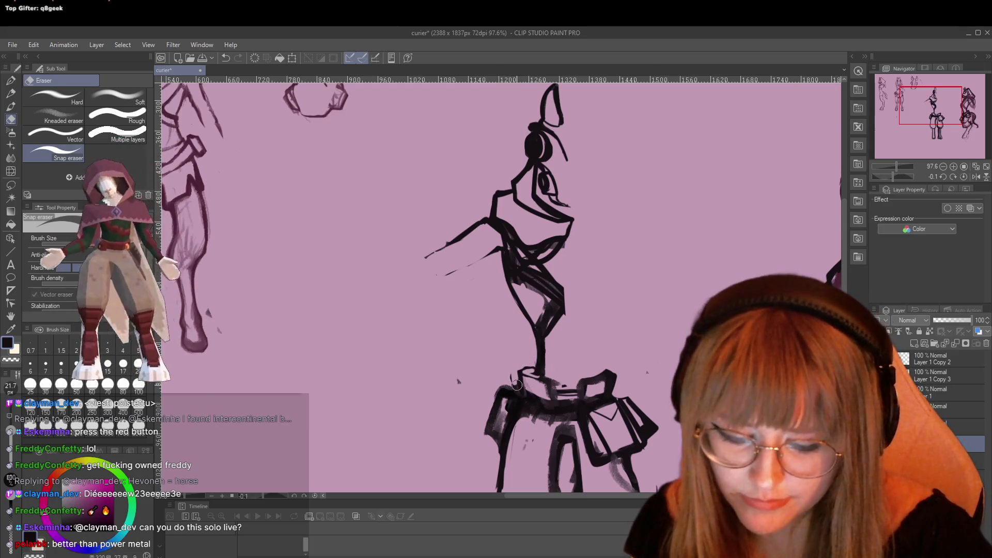
{"action": "key", "text": "p"}
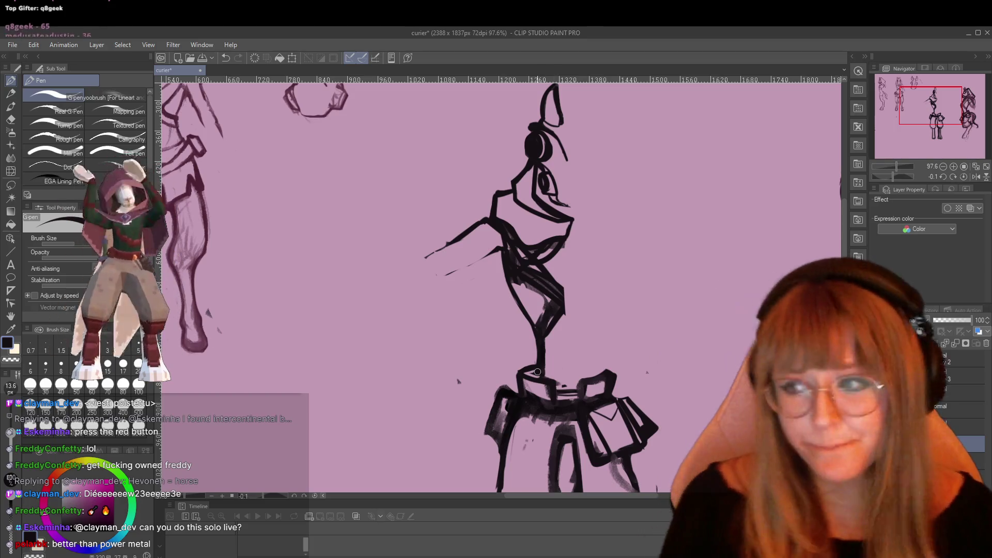
{"action": "key", "text": "e"}
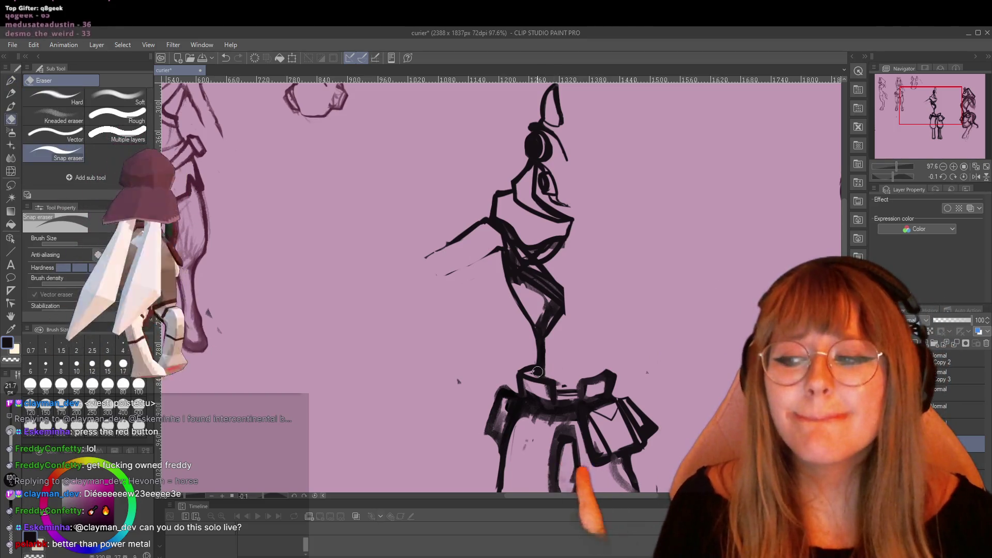
{"action": "key", "text": "XF86AudioLowerVolume"}
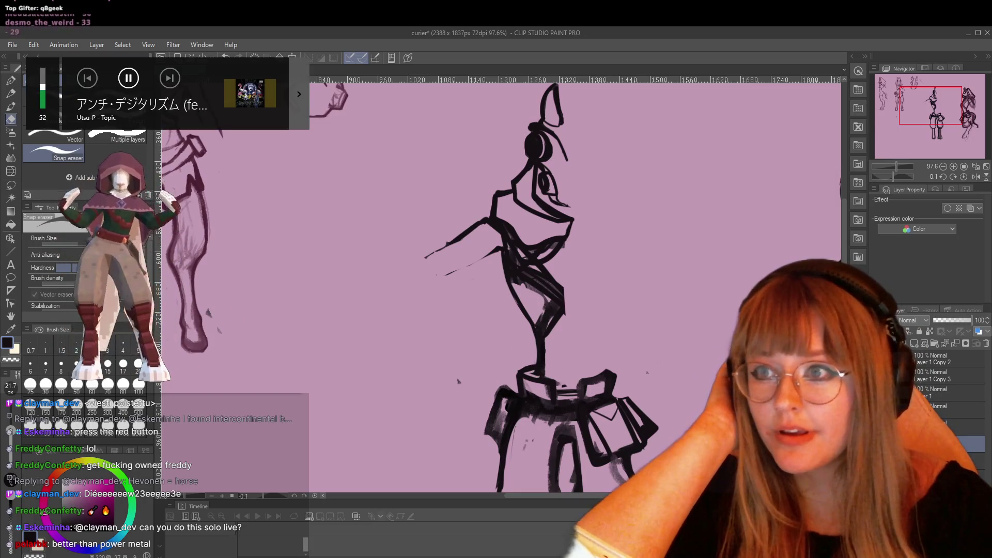
{"action": "key", "text": "XF86AudioLowerVolume"}
{"action": "key", "text": "XF86AudioLowerVolume"}
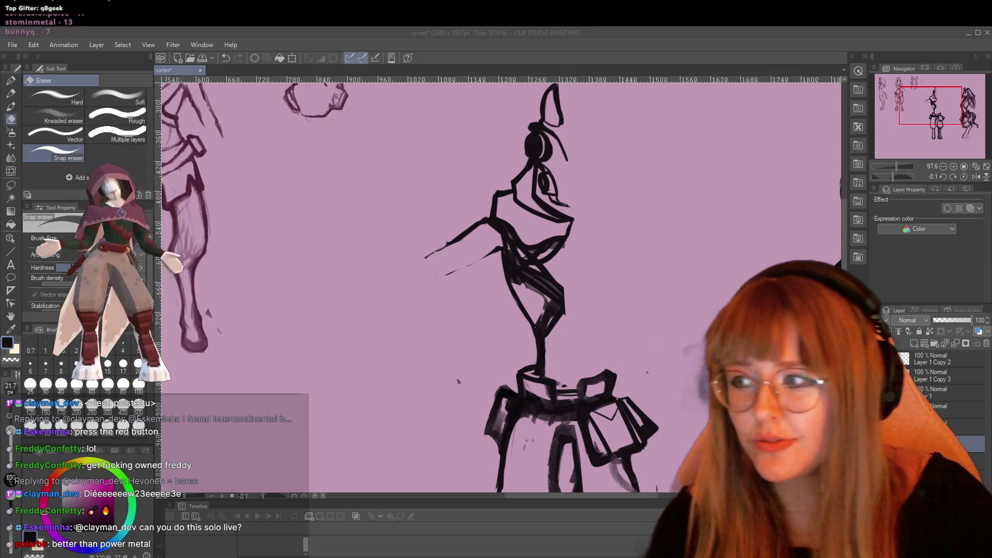
{"action": "left_click", "coordinate": [970, 338]}
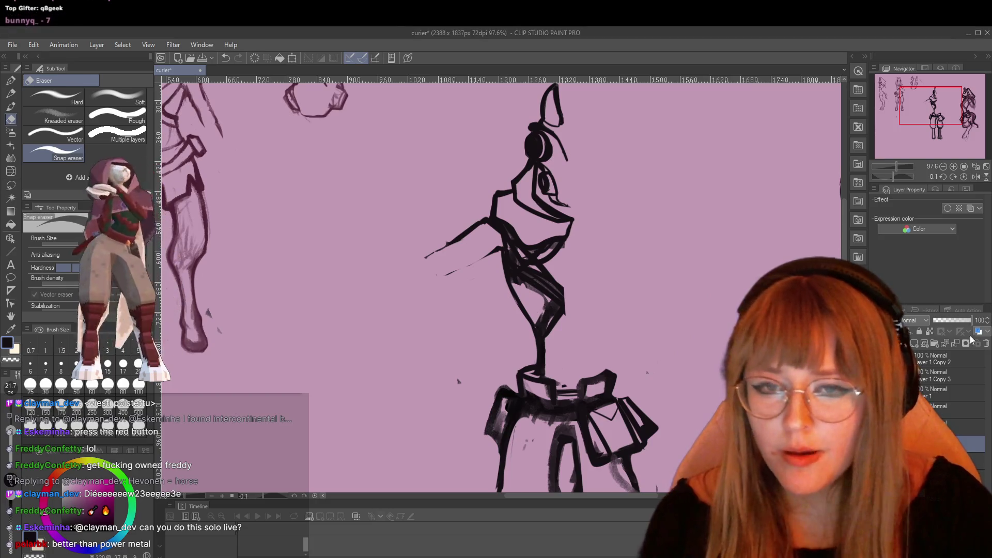
Zoom out to 80.7% to view the central figure's chest between shoulders and waist
{"action": "scroll", "coordinate": [508, 234], "scroll_direction": "down", "scroll_amount": 2}
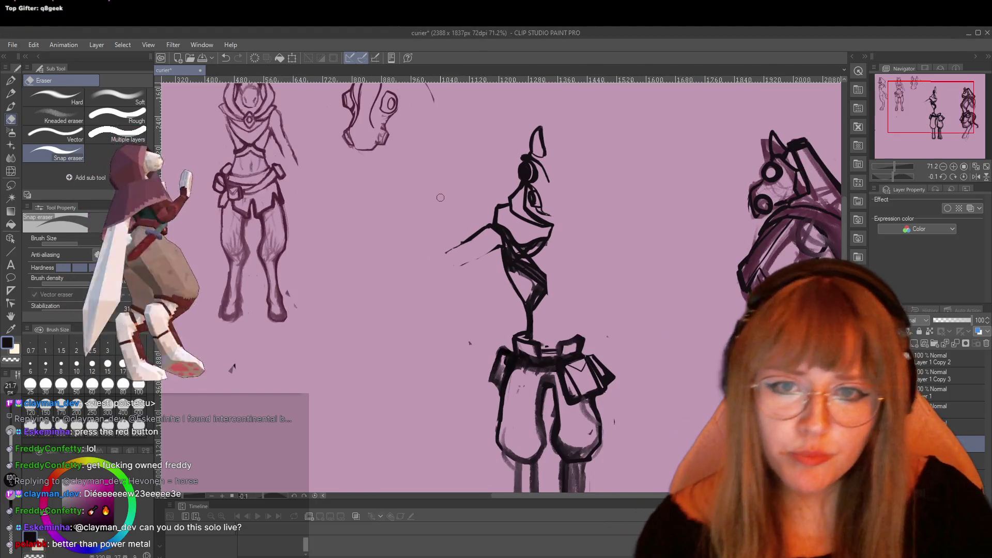
{"action": "scroll", "coordinate": [440, 197], "scroll_direction": "down", "scroll_amount": 1}
{"action": "scroll", "coordinate": [557, 285], "scroll_direction": "up", "scroll_amount": 2}
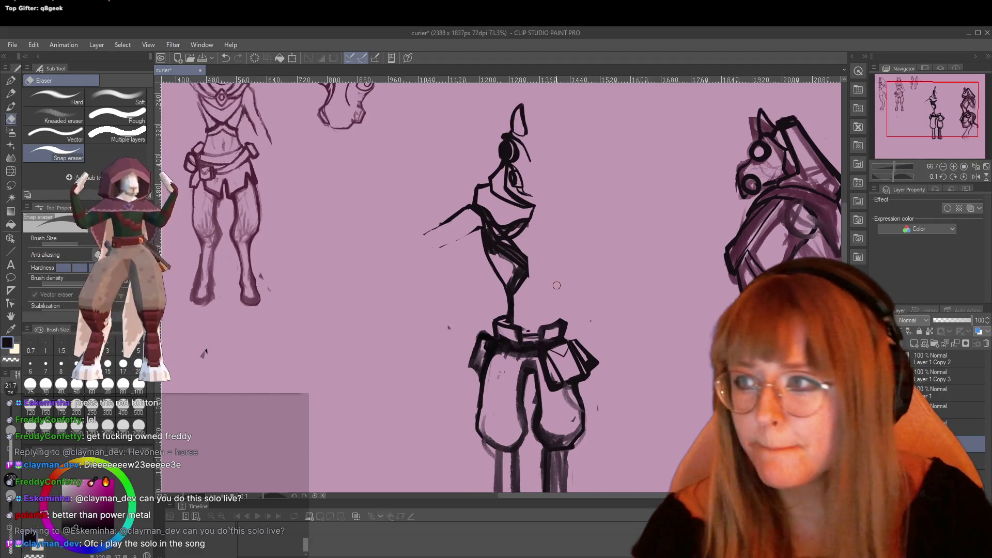
{"action": "scroll", "coordinate": [556, 285], "scroll_direction": "up", "scroll_amount": 1}
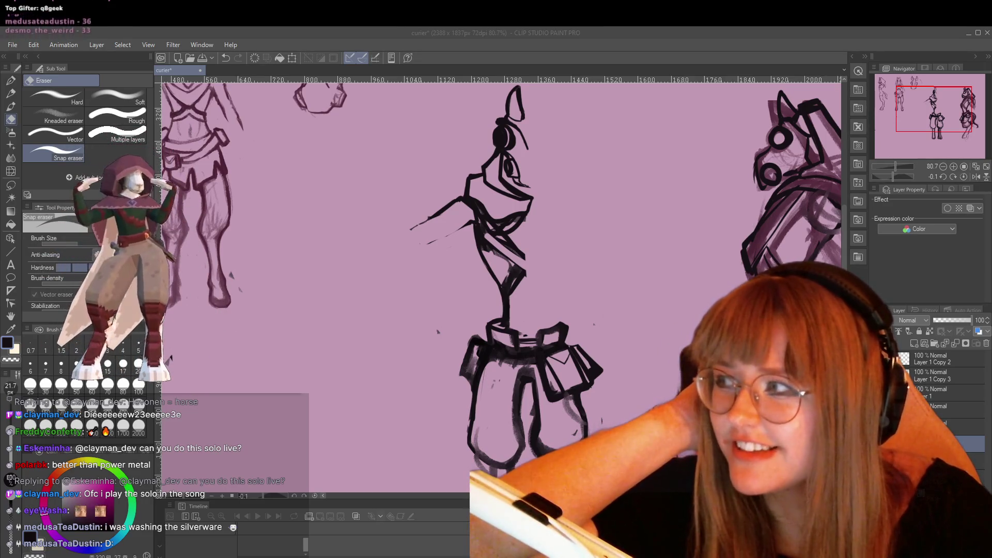
{"action": "key", "text": "XF86AudioNext"}
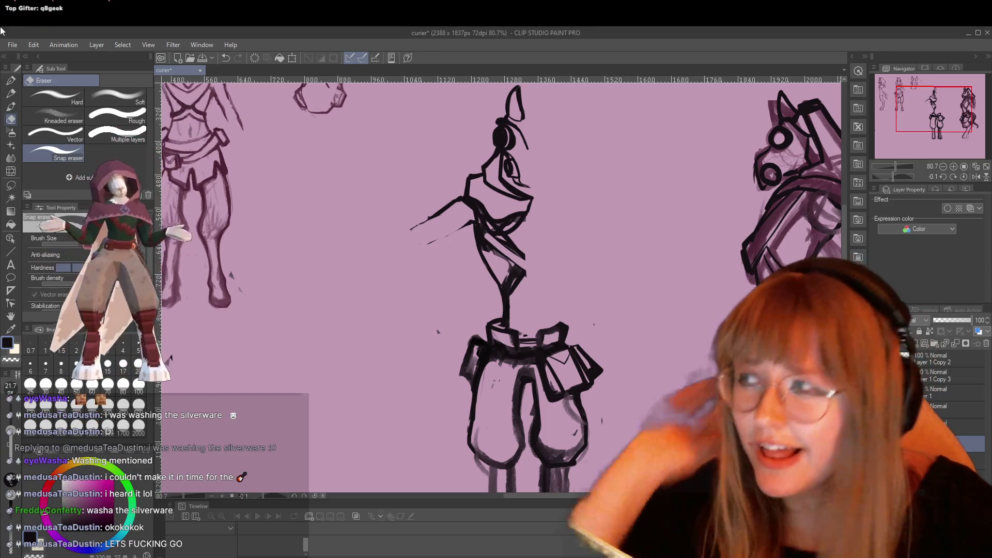
{"action": "key", "text": "XF86AudioRaiseVolume"}
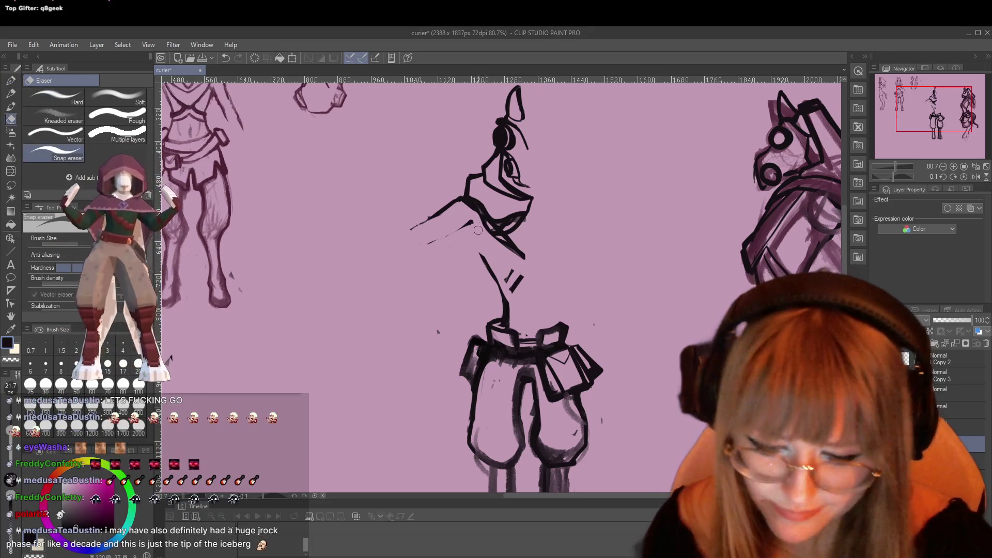
Draw a diagonal chest stroke from just below the shoulder across the cleared chest
{"action": "key", "text": "p"}
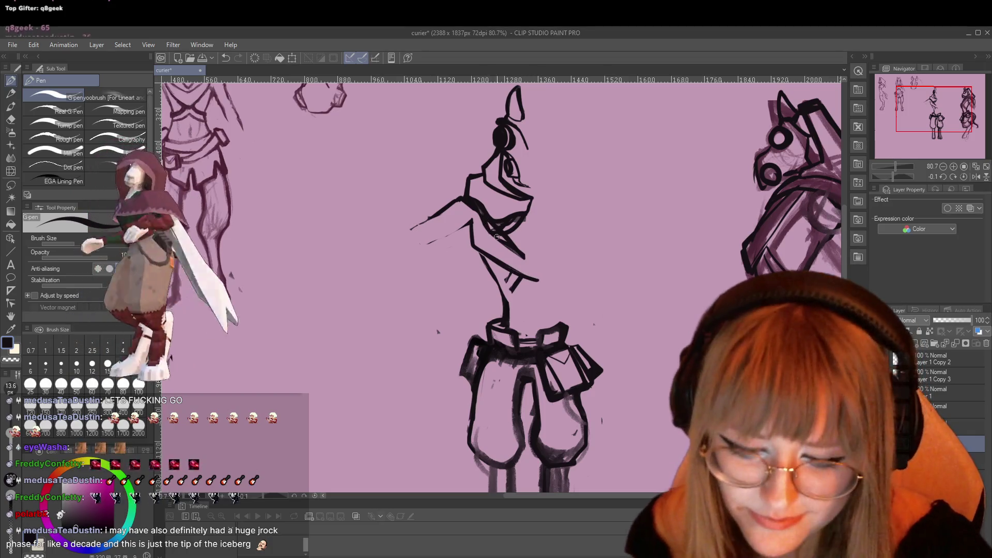
{"action": "left_click_drag", "start_coordinate": [485, 222], "coordinate": [528, 257]}
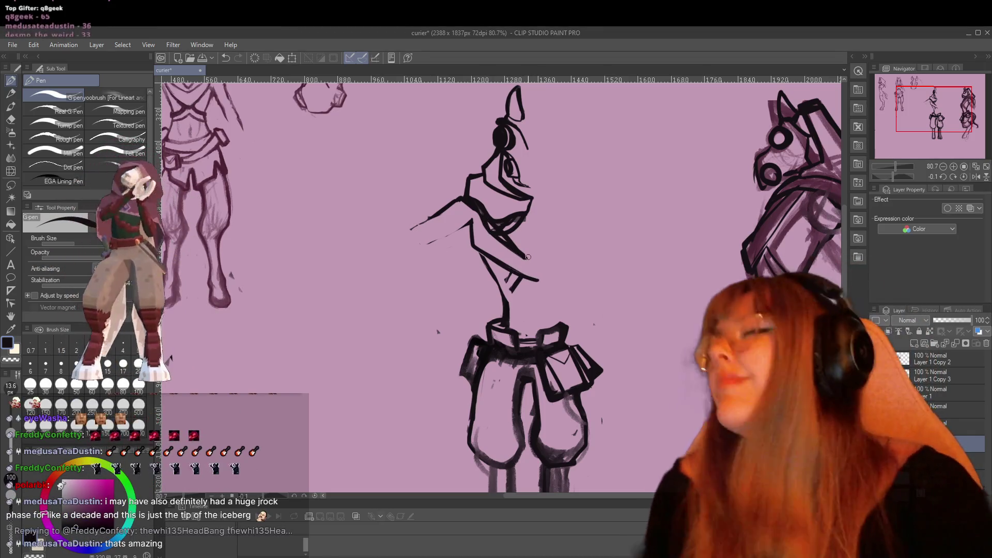
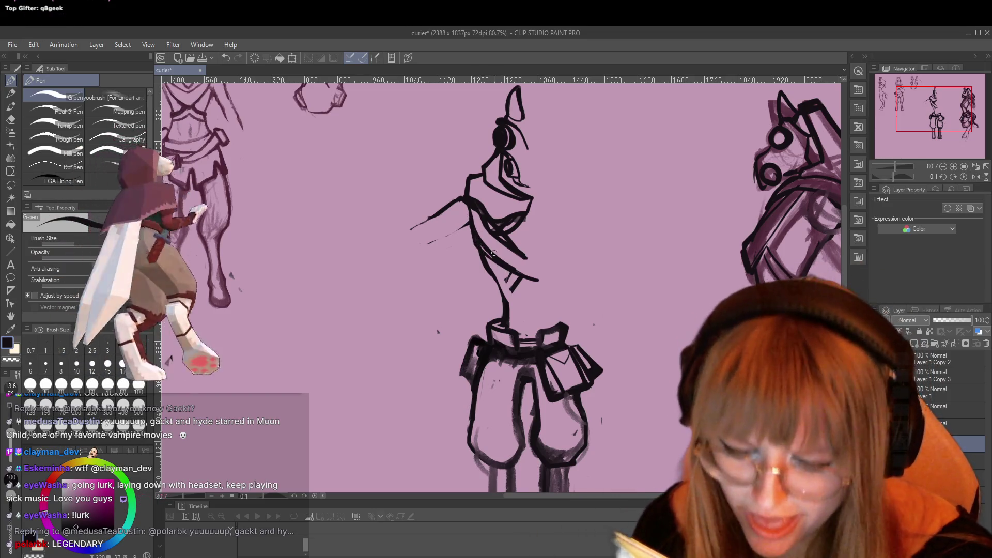
Erase stray marks on the middle figure's face and ink a line across its lower chest
{"action": "key", "text": "e"}
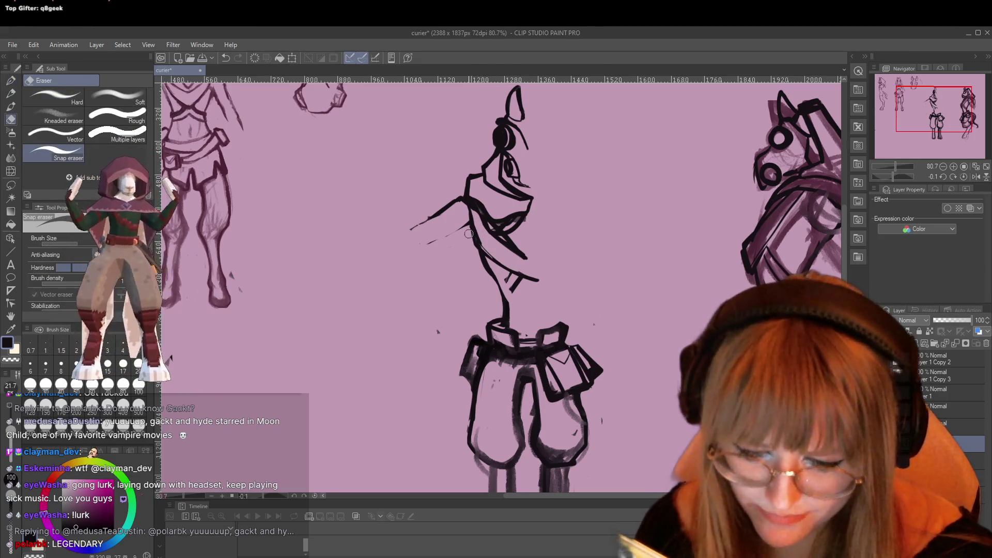
{"action": "key", "text": "p"}
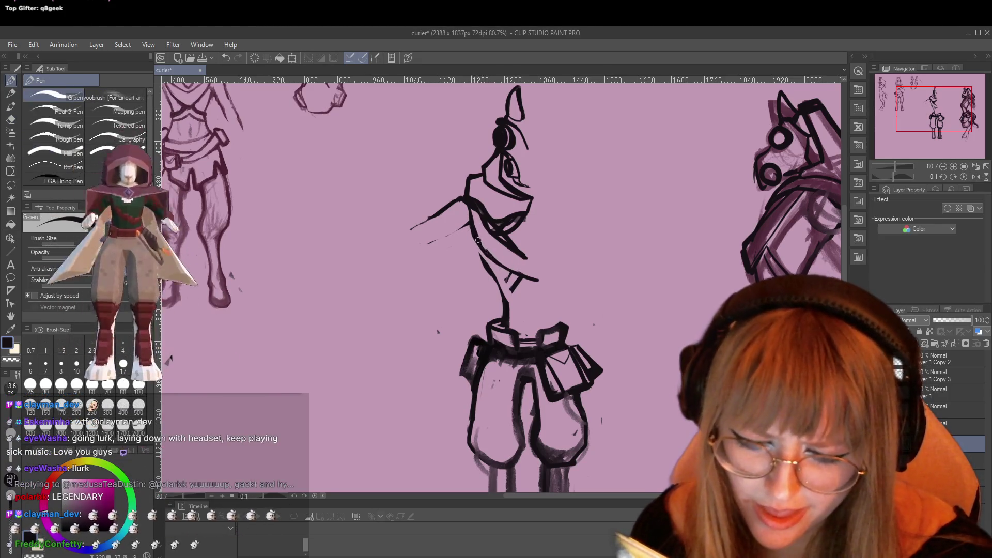
{"action": "key", "text": "e"}
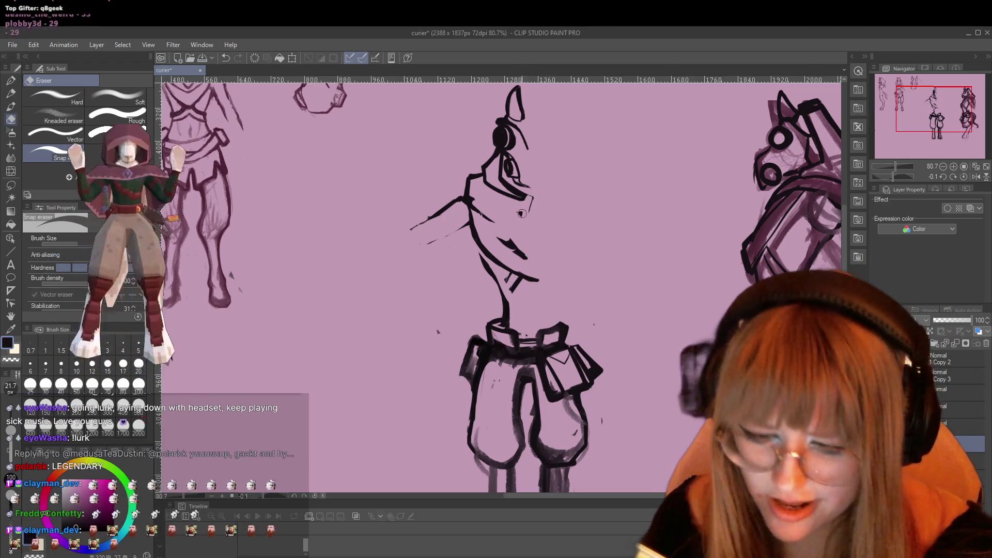
{"action": "key", "text": "p"}
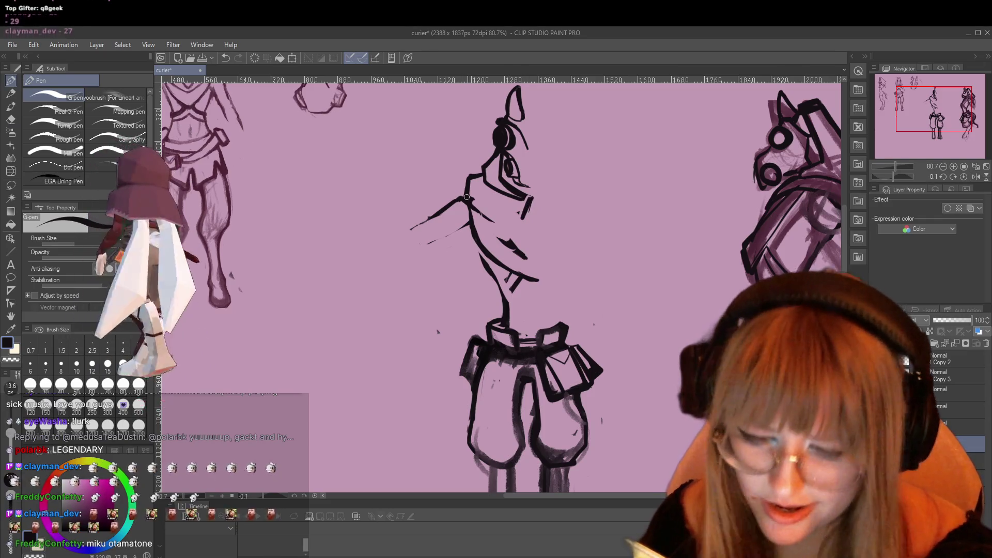
{"action": "left_click_drag", "start_coordinate": [466, 197], "coordinate": [529, 203]}
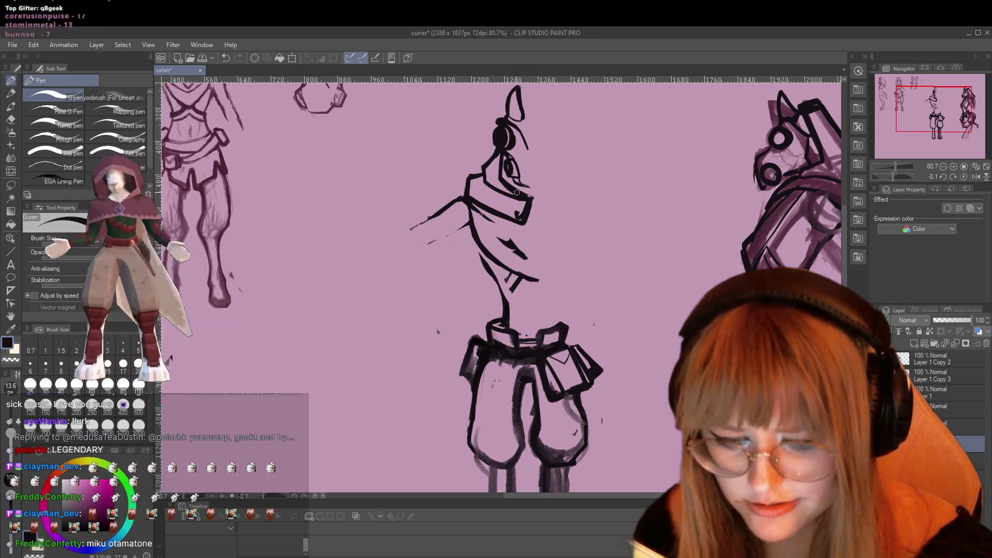
{"action": "key", "text": "e"}
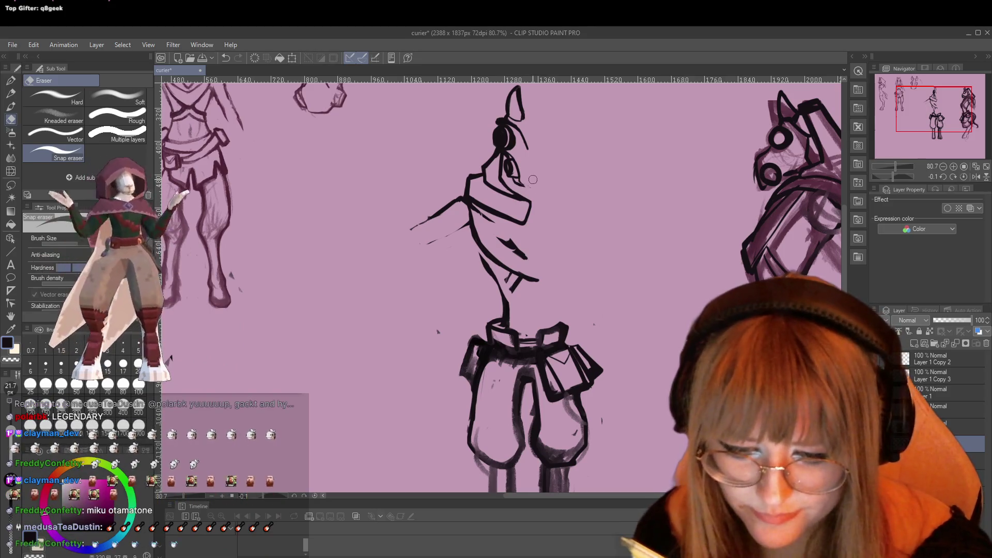
{"action": "key", "text": "p"}
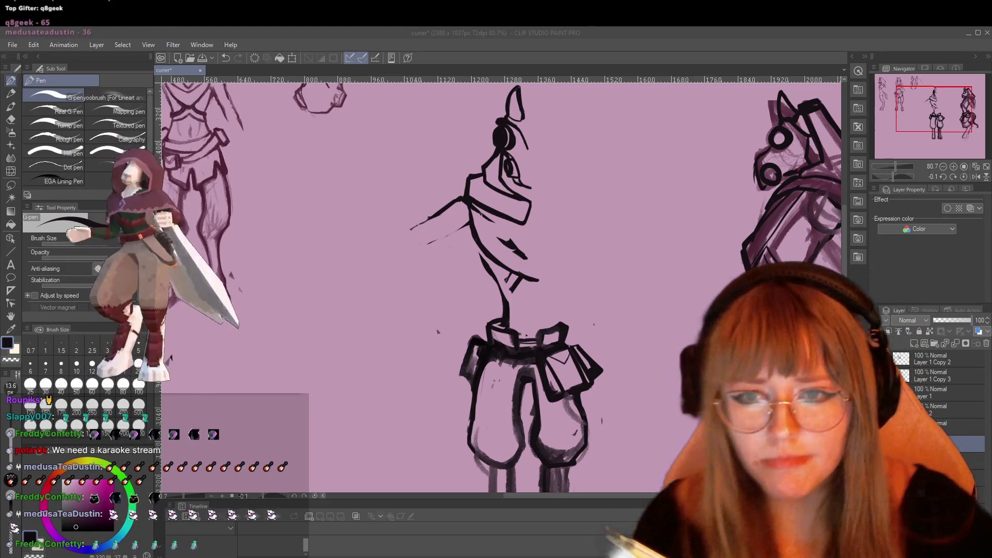
Turn down the background music, then erase the short ink strokes below the middle figure's chin
{"action": "key", "text": "XF86AudioLowerVolume"}
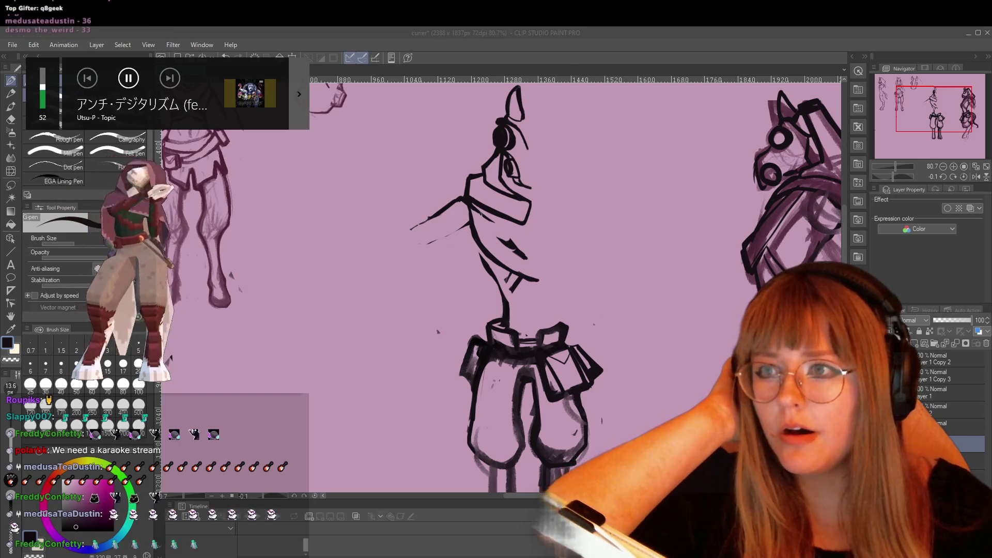
{"action": "key", "text": "XF86AudioLowerVolume"}
{"action": "key", "text": "XF86AudioLowerVolume"}
{"action": "key", "text": "XF86AudioLowerVolume"}
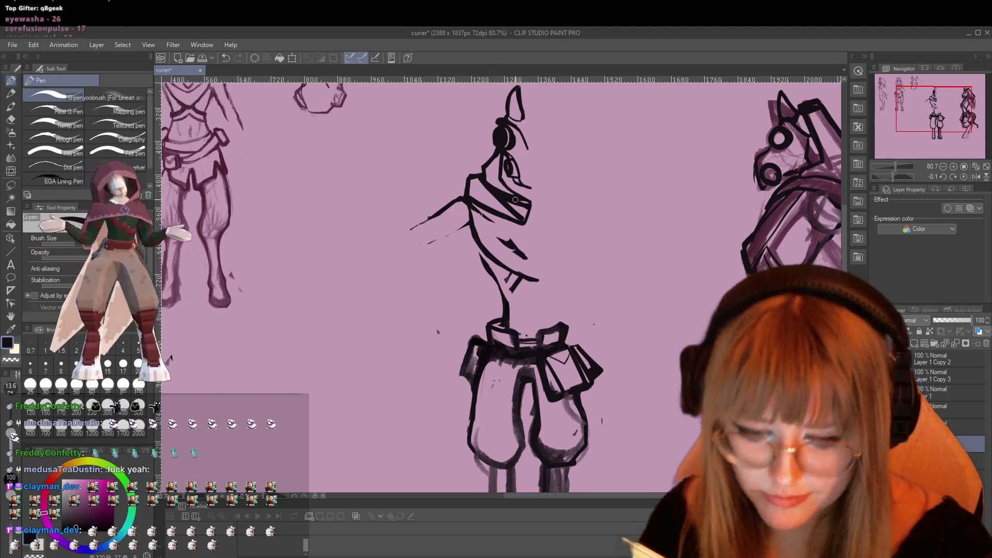
{"action": "key", "text": "e"}
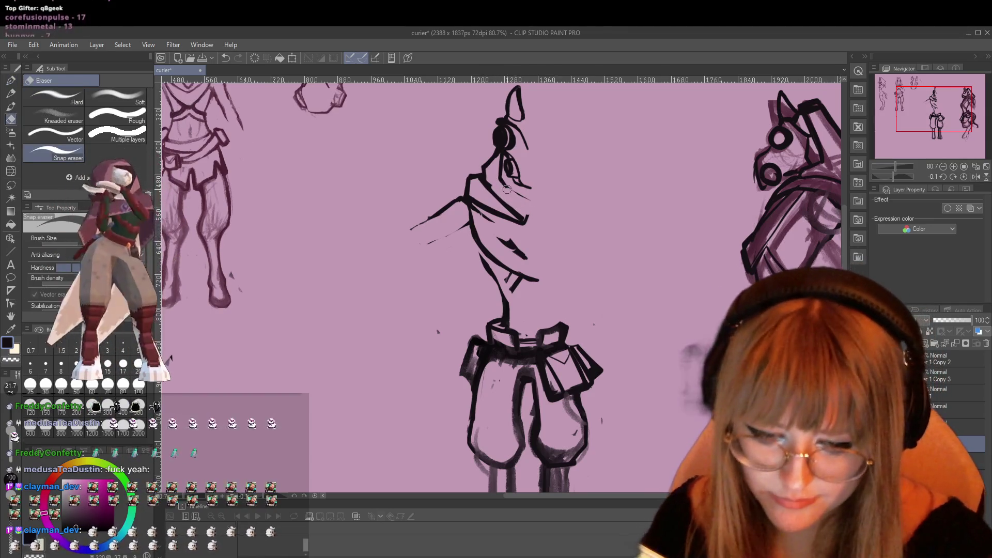
{"action": "key", "text": "p"}
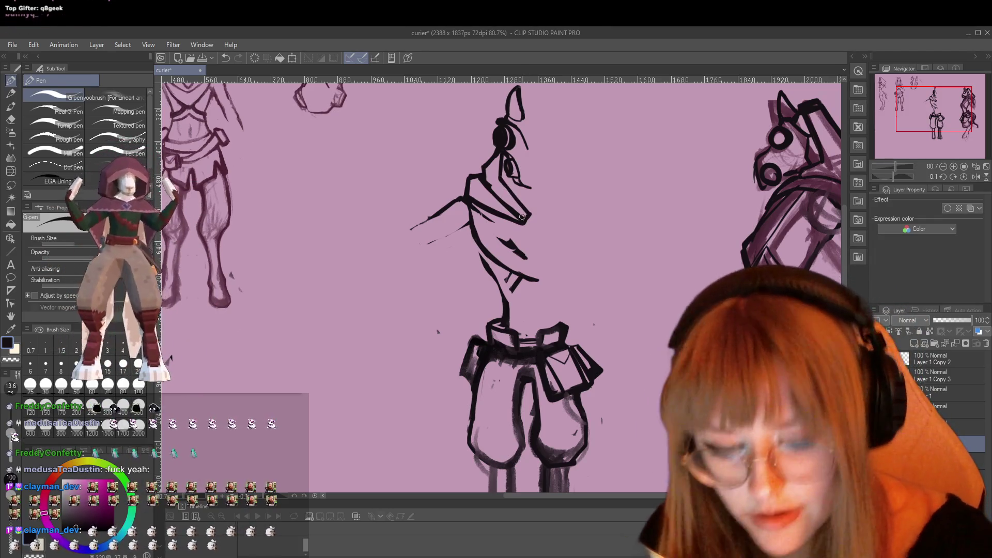
{"action": "key", "text": "e"}
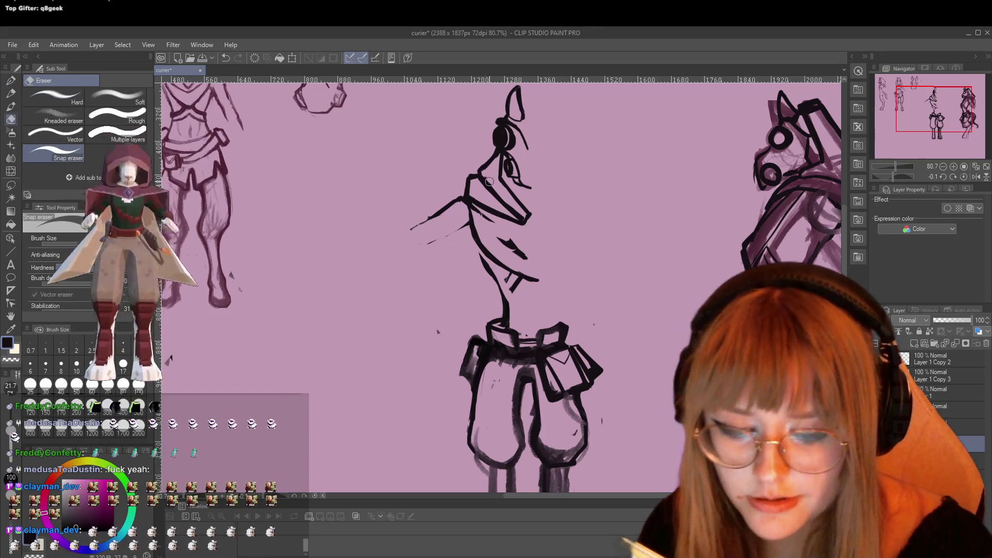
{"action": "key", "text": "p"}
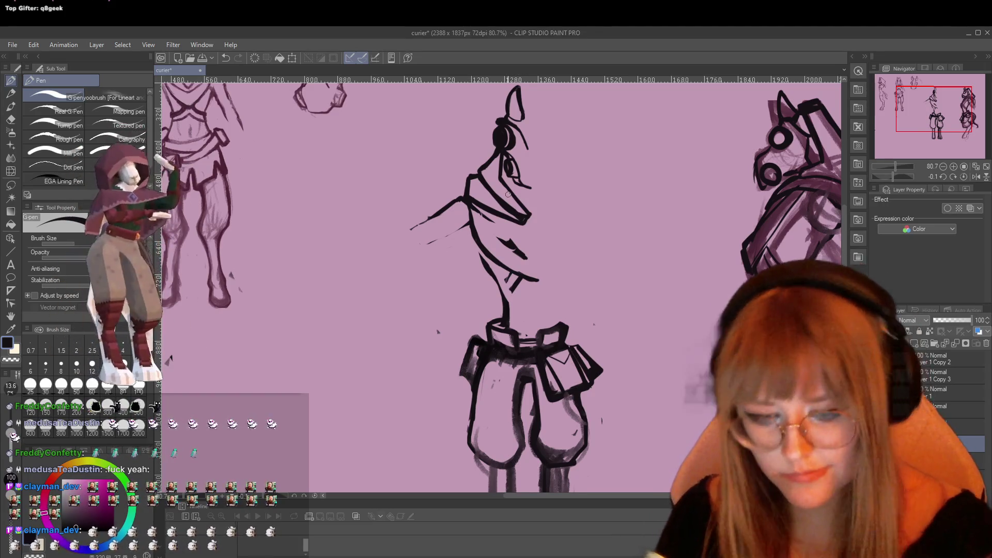
{"action": "key", "text": "e"}
{"action": "left_click_drag", "start_coordinate": [470, 213], "coordinate": [480, 249]}
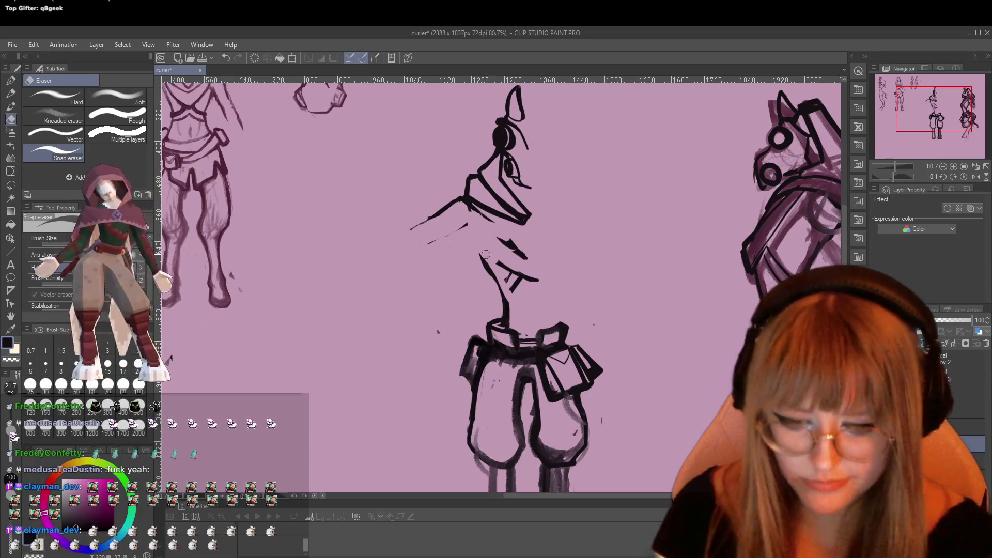
Refocus the canvas and touch up the middle figure's chest, ending on the pencil for neck guides
{"action": "key", "text": "p"}
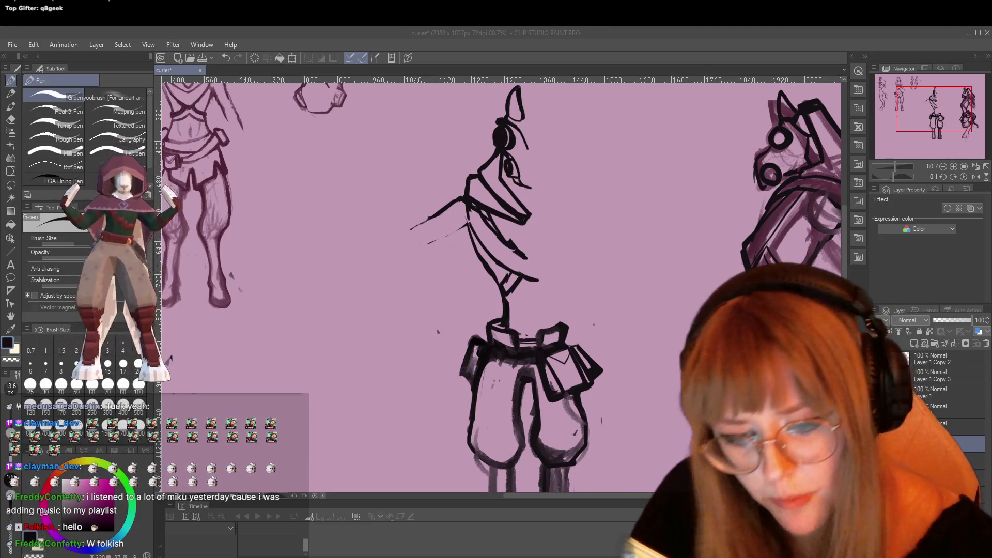
{"action": "left_click", "coordinate": [472, 213]}
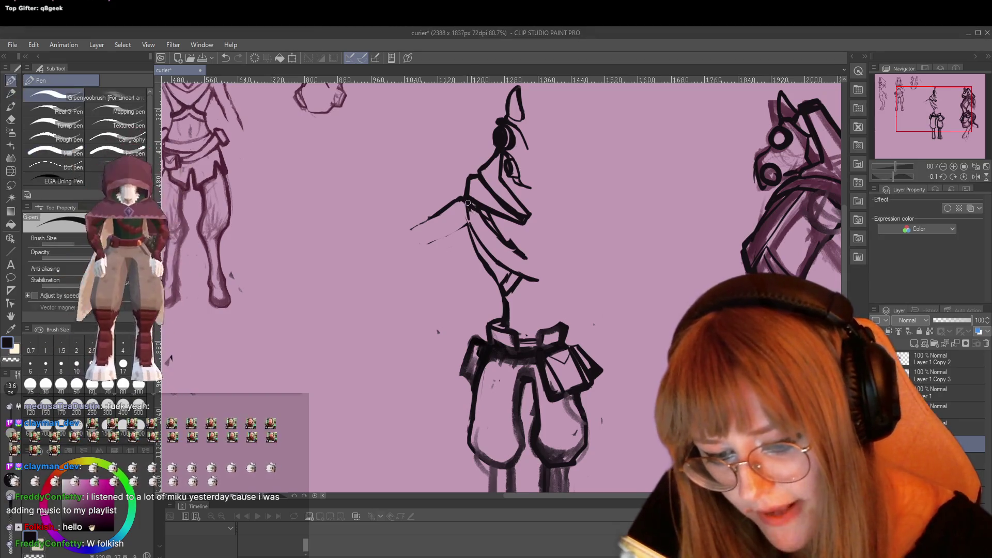
{"action": "key", "text": "e"}
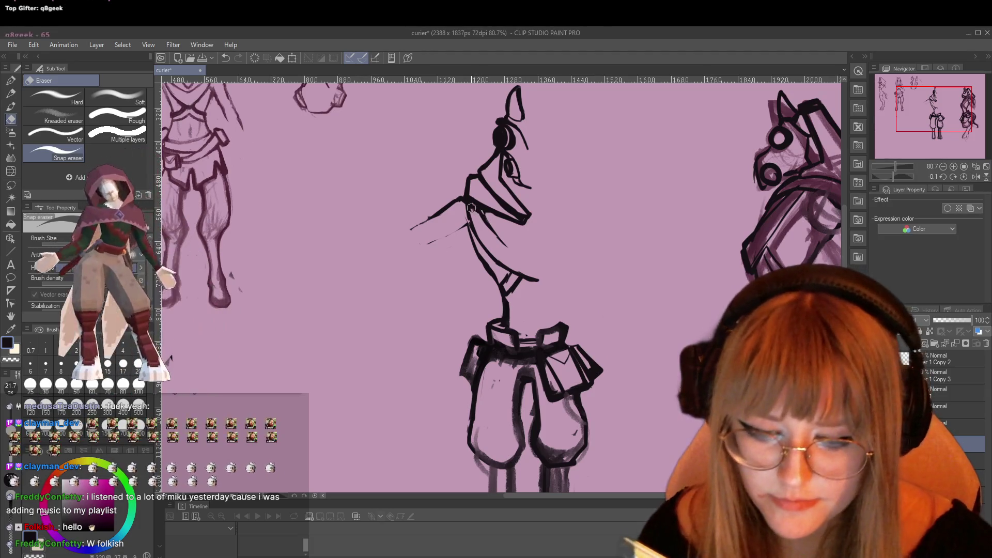
{"action": "key", "text": "p"}
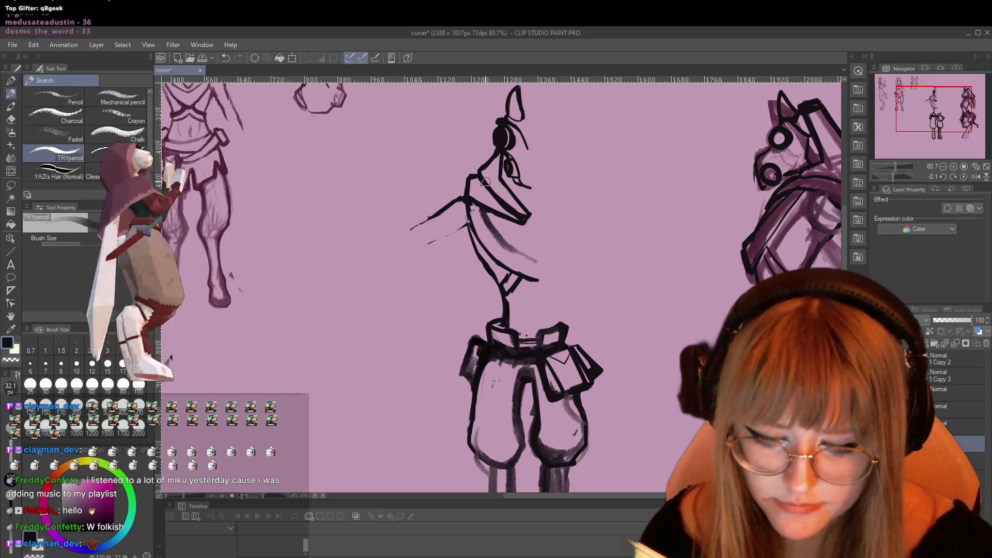
Erase the faint grey stroke beside the torso and the start of the old neck ink
{"action": "key", "text": "e"}
{"action": "left_click", "coordinate": [482, 219]}
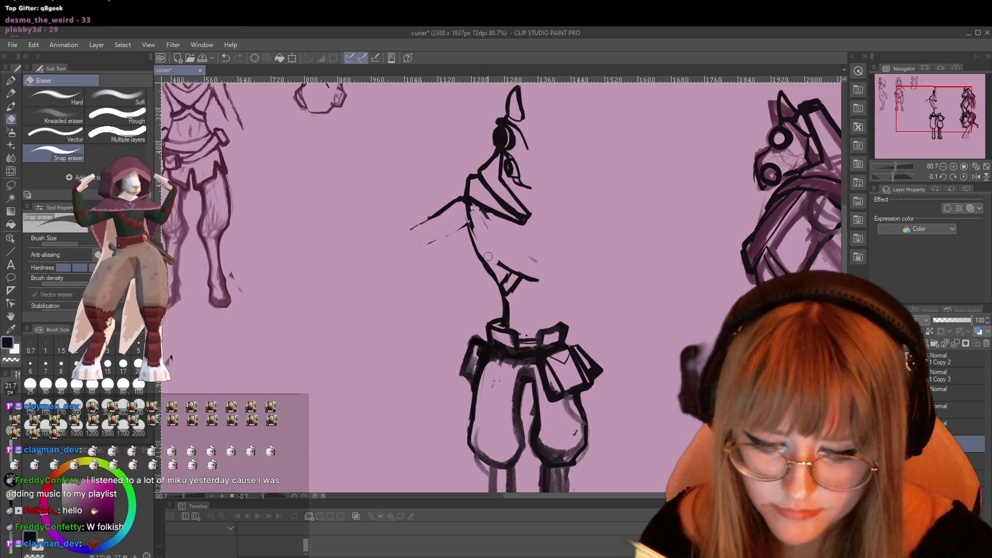
{"action": "left_click_drag", "start_coordinate": [488, 257], "coordinate": [510, 280]}
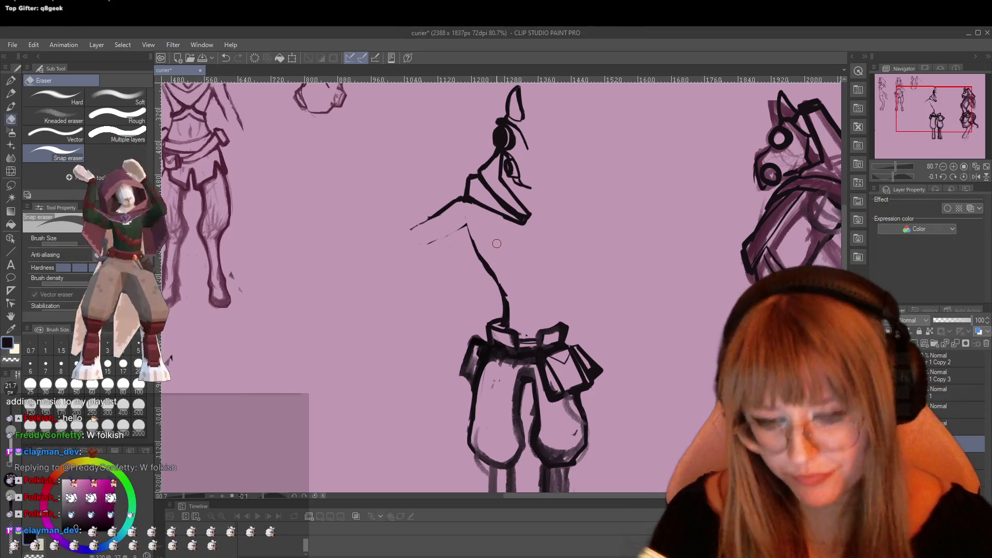
Sketch curved pencil guides down from the neck, undoing the stray stroke beside the head
{"action": "key", "text": "p"}
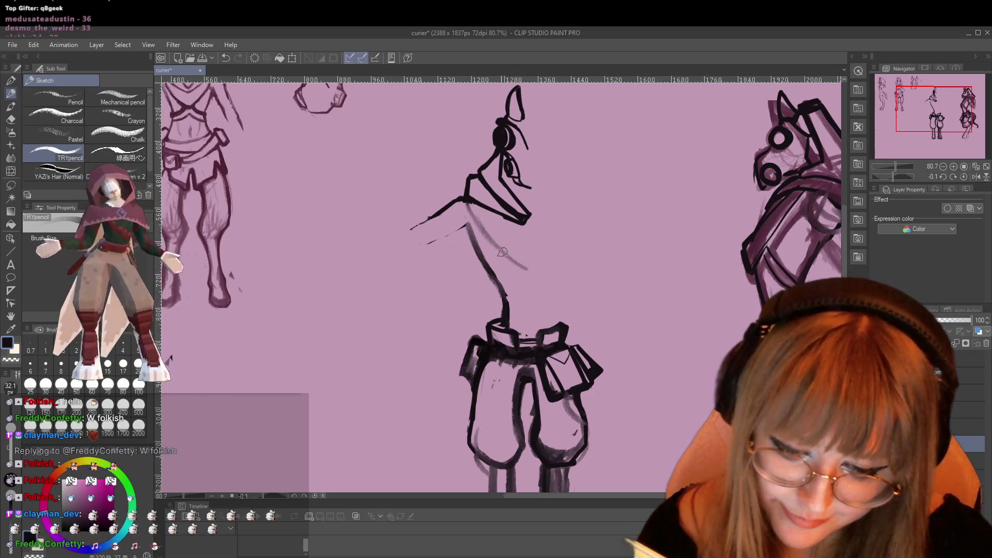
{"action": "left_click_drag", "start_coordinate": [469, 227], "coordinate": [525, 265]}
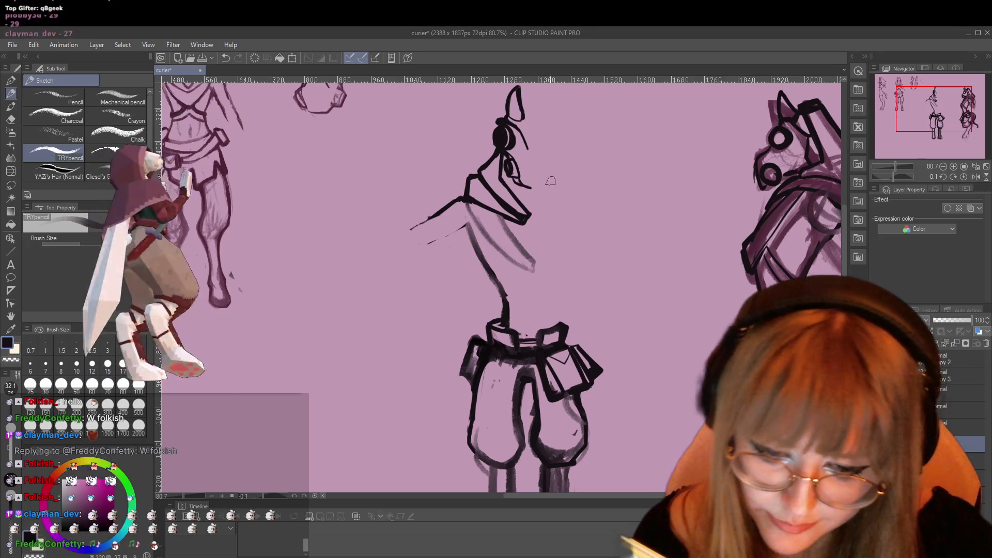
{"action": "left_click_drag", "start_coordinate": [526, 132], "coordinate": [535, 266]}
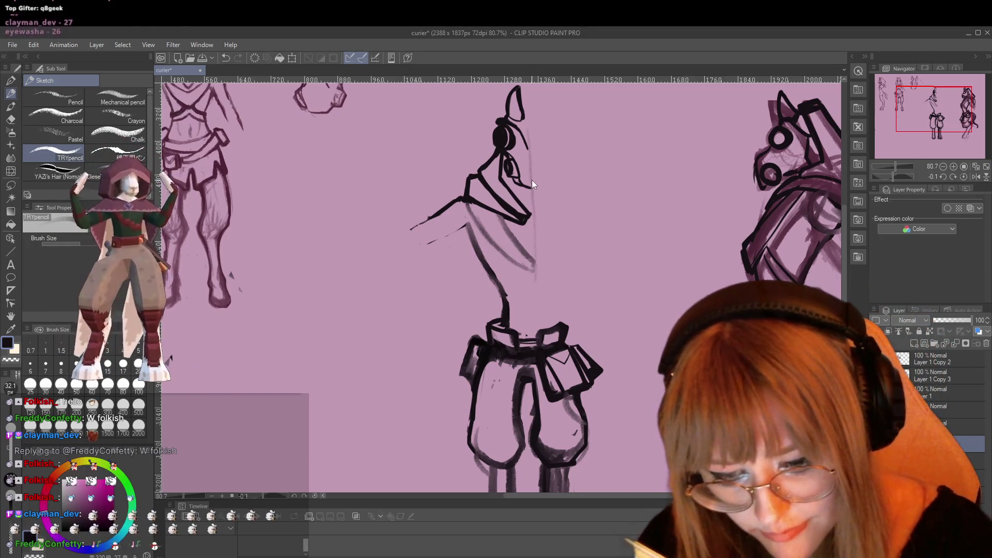
{"action": "key", "text": "ctrl+z"}
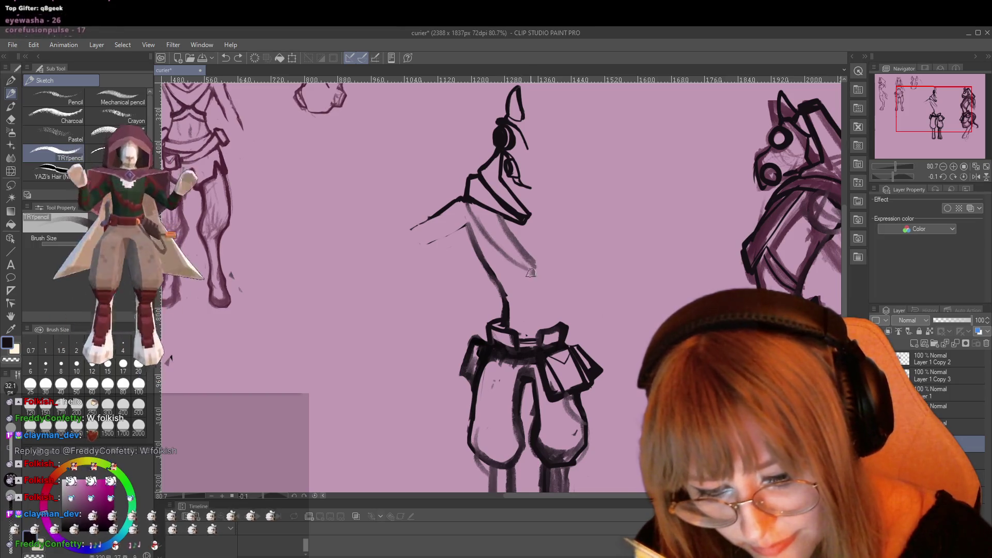
{"action": "left_click_drag", "start_coordinate": [532, 265], "coordinate": [497, 279]}
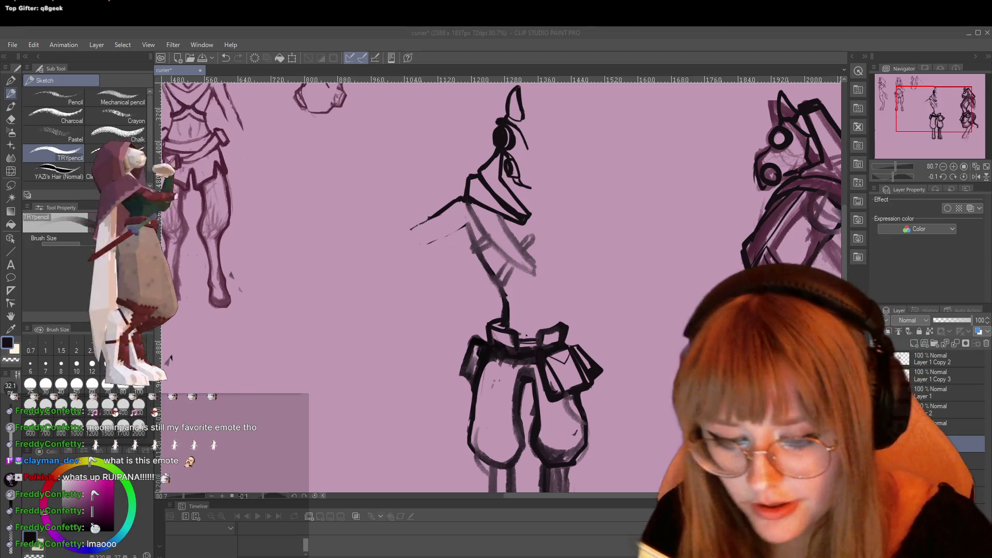
Trace a thin inked neck joining the head to the shorts, then zoom out and back in
{"action": "key", "text": "p"}
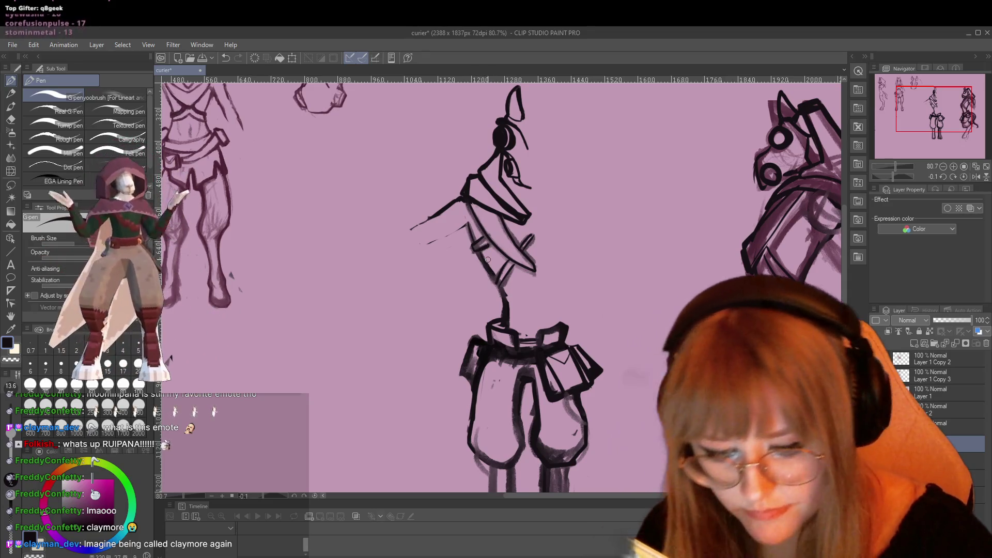
{"action": "scroll", "coordinate": [516, 269], "scroll_direction": "down", "scroll_amount": 3}
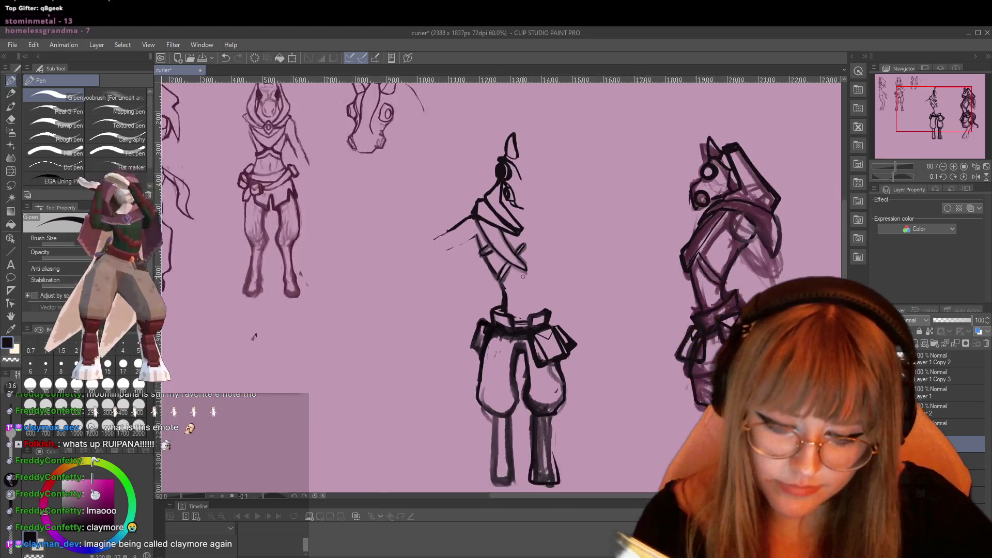
{"action": "scroll", "coordinate": [588, 279], "scroll_direction": "down", "scroll_amount": 3}
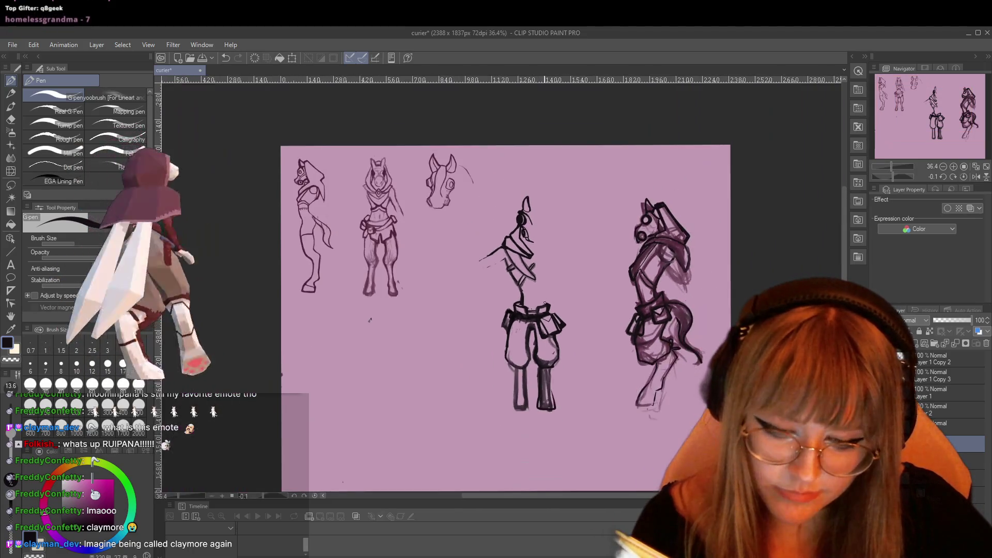
{"action": "scroll", "coordinate": [573, 294], "scroll_direction": "up", "scroll_amount": 4}
{"action": "scroll", "coordinate": [563, 305], "scroll_direction": "up", "scroll_amount": 1}
{"action": "scroll", "coordinate": [563, 304], "scroll_direction": "up", "scroll_amount": 1}
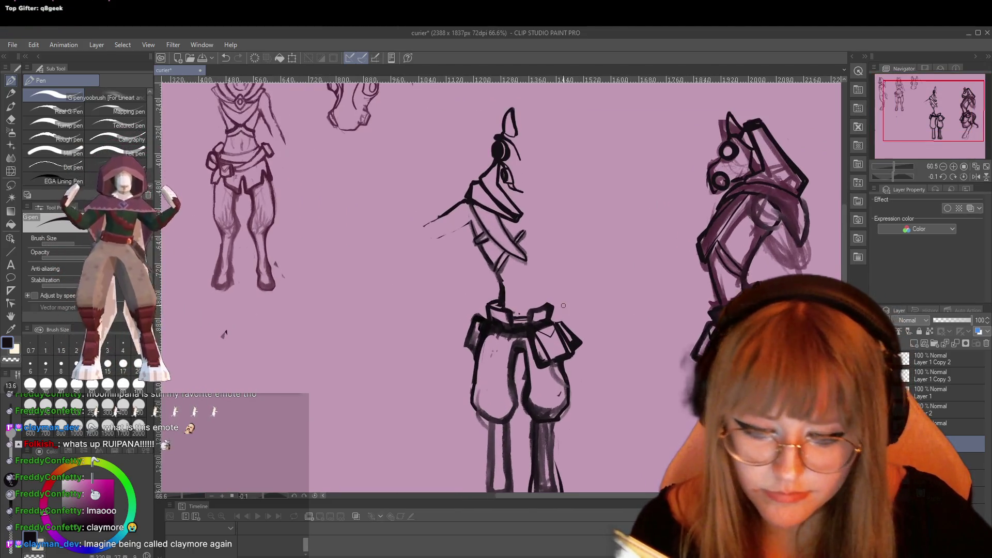